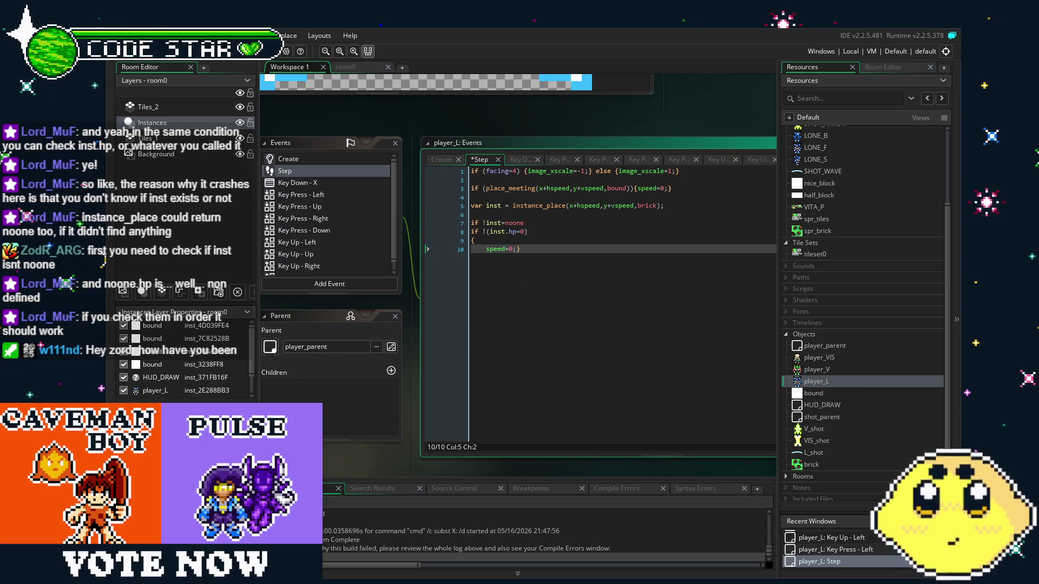
# - Save the player_L Step event code and launch a test build of the game
pyautogui.hotkey('ctrl', 's')
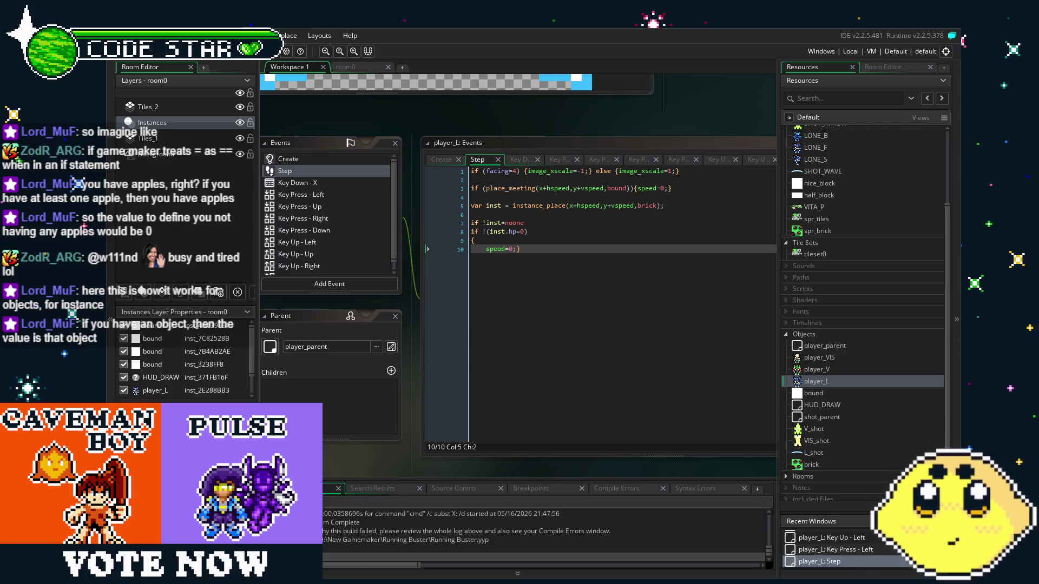
pyautogui.press('F5')
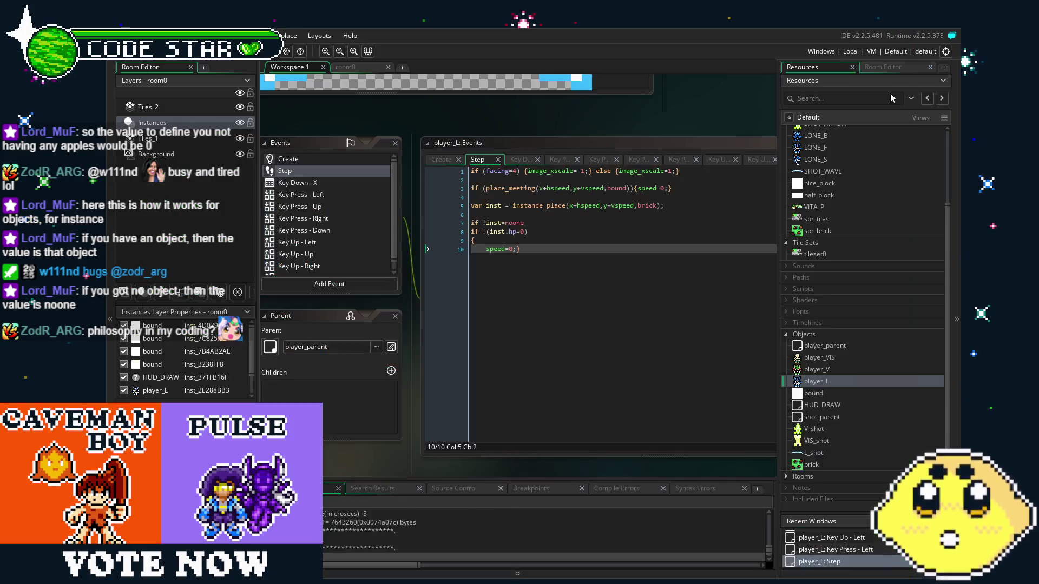
# - Change line 7 of player_L's Step code from 'if !inst=noone' to 'if inst != noone' and save
pyautogui.click(540, 274)
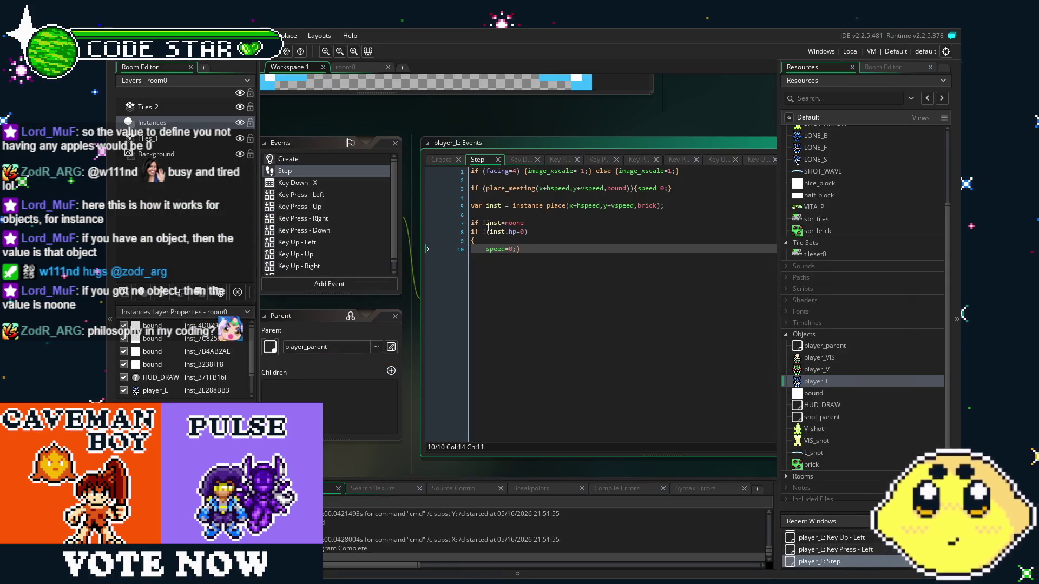
pyautogui.write('(')
pyautogui.click(549, 226)
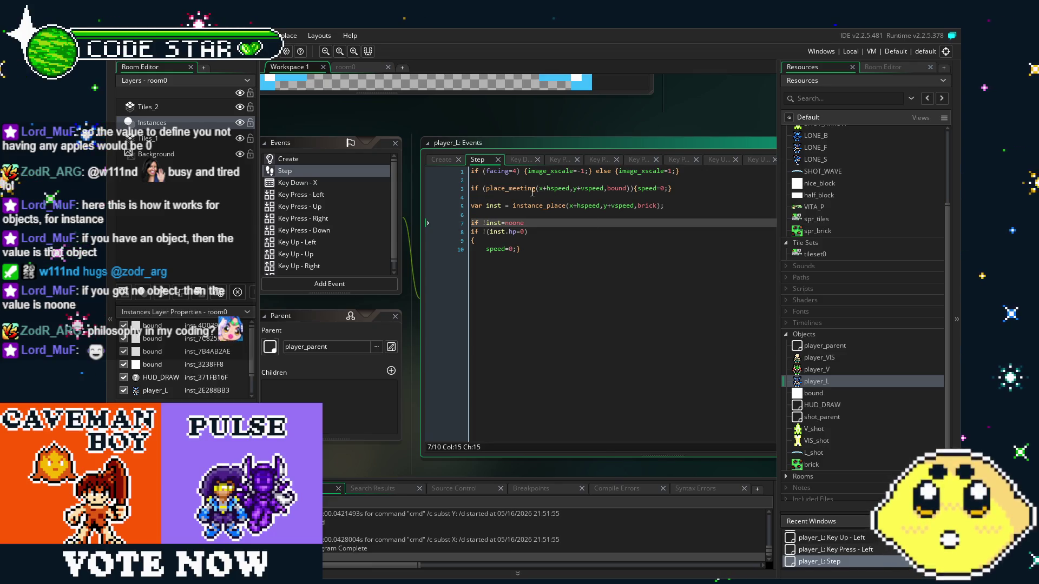
pyautogui.moveTo(520, 206); pyautogui.dragTo(557, 206)
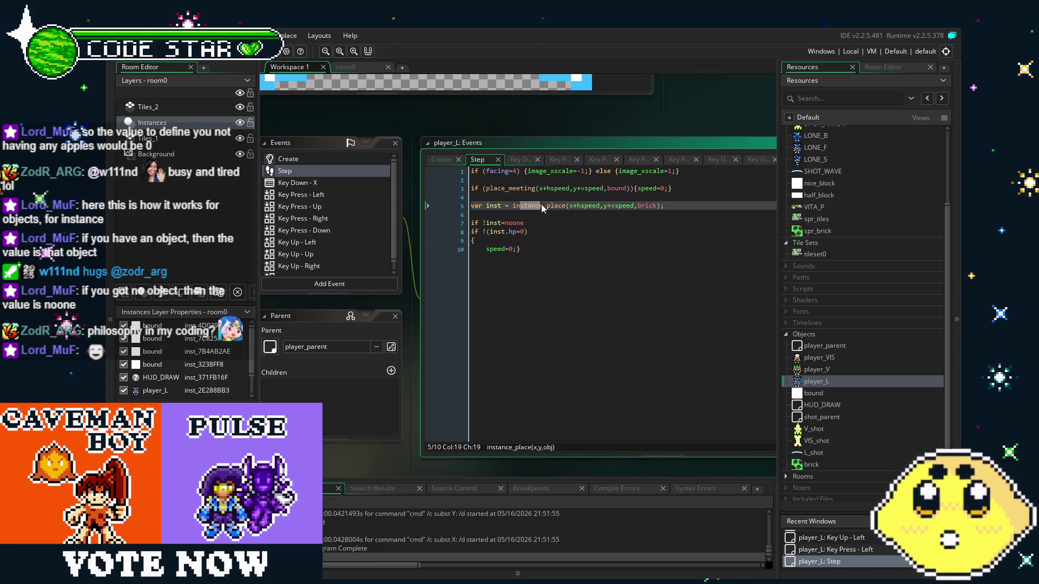
pyautogui.doubleClick(647, 206)
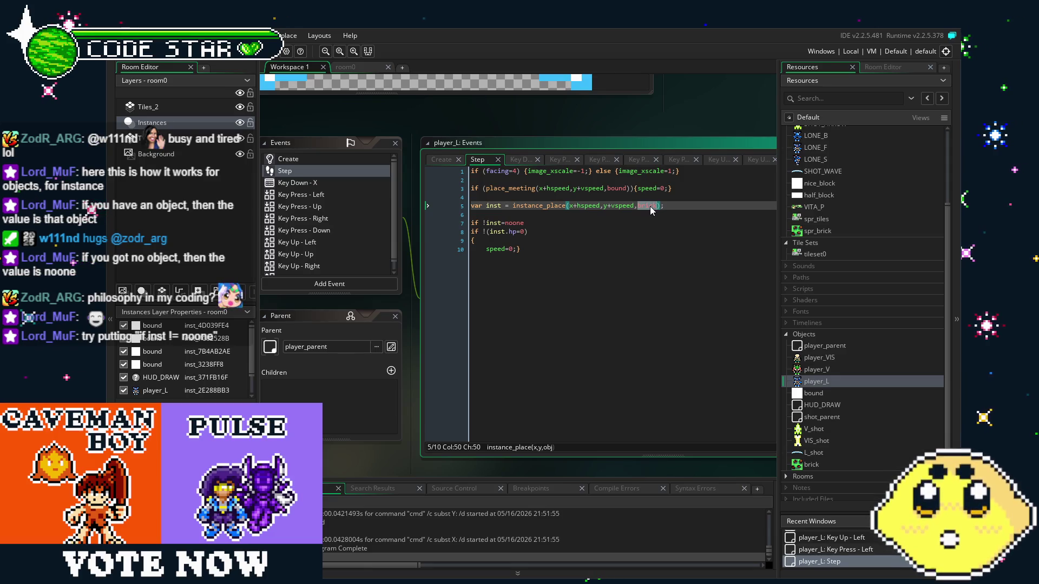
pyautogui.click(484, 223)
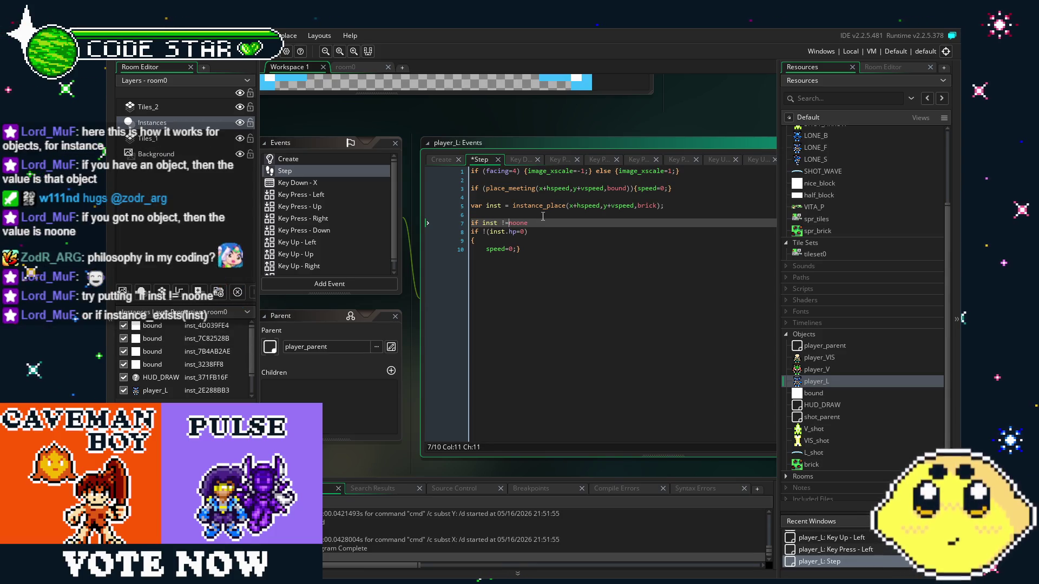
pyautogui.write('}')
pyautogui.click(605, 320)
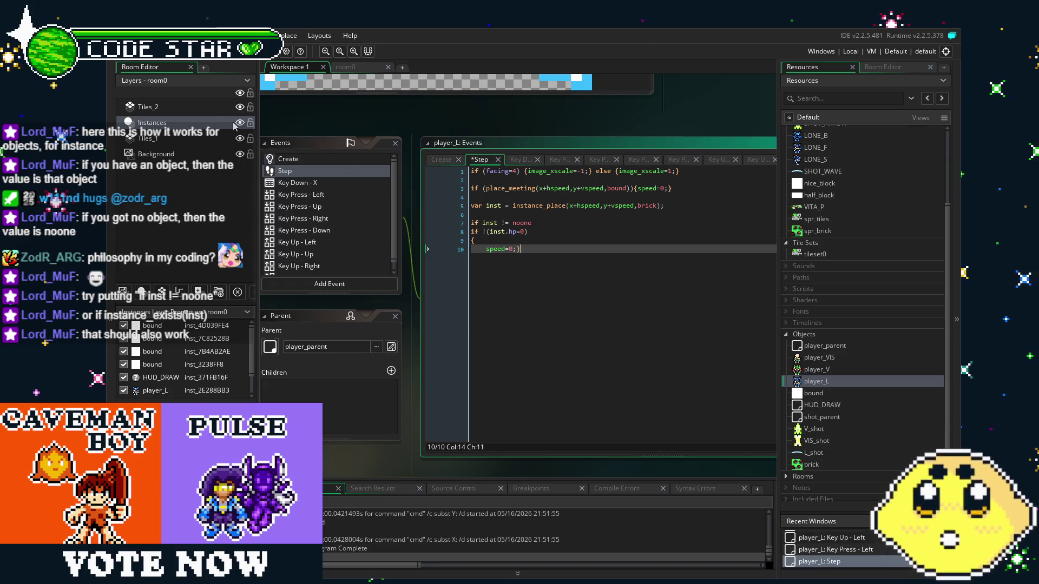
pyautogui.hotkey('ctrl', 's')
# - Run the game and walk the player up, right and left, swinging the sword
pyautogui.press('F5')
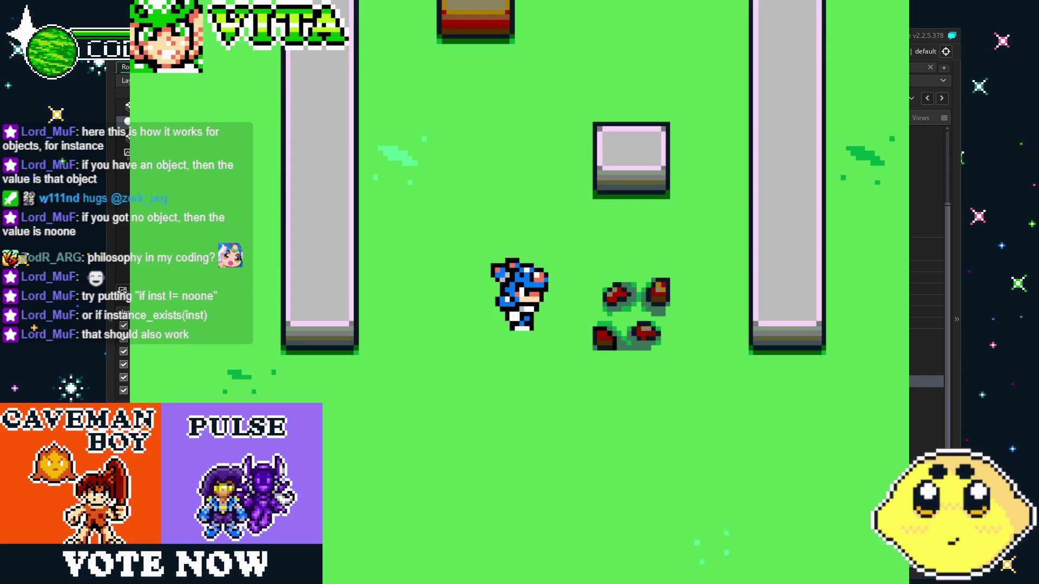
pyautogui.press('Up')
pyautogui.press('Right')
pyautogui.press('Left')
pyautogui.press('Up')
pyautogui.press('z')
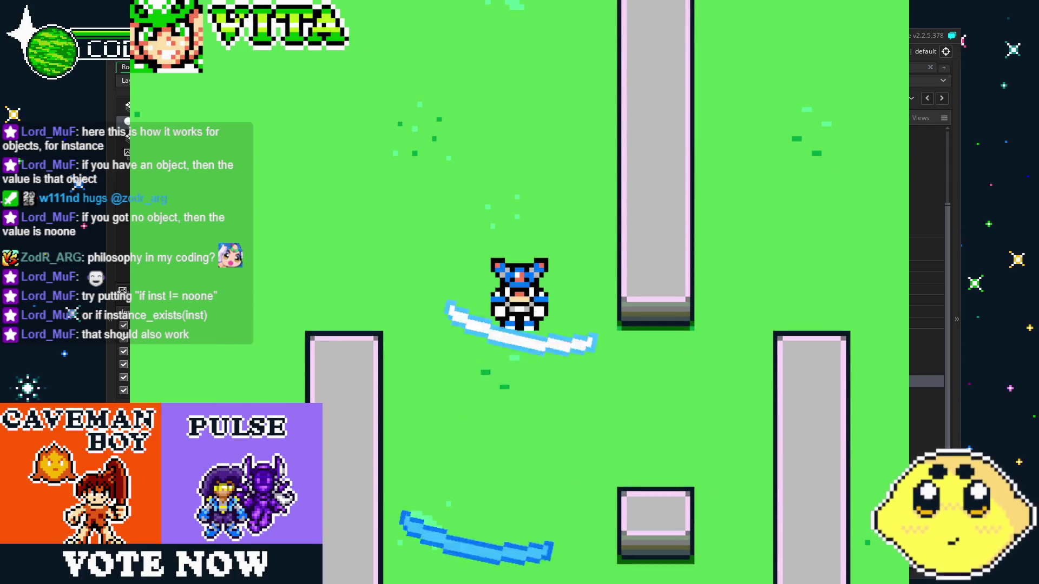
# - Walk the player around the level in every direction, then close the game
pyautogui.press('Down')
pyautogui.press('Right')
pyautogui.press('Up')
pyautogui.press('Left')
pyautogui.press('Up')
pyautogui.press('Right')
pyautogui.press('Down')
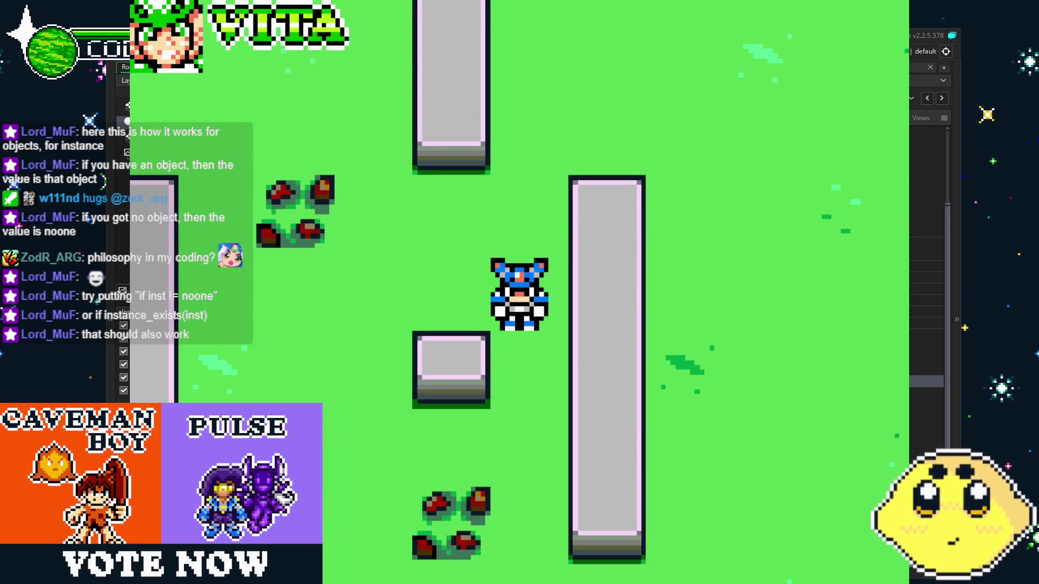
pyautogui.press('Right')
pyautogui.press('Down')
pyautogui.press('Left')
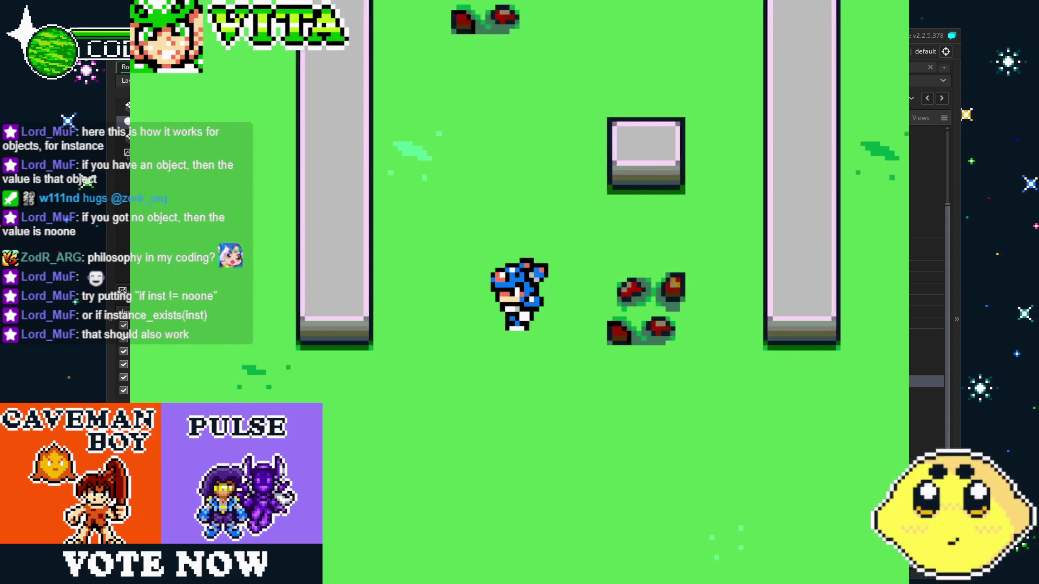
pyautogui.press('Up')
pyautogui.press('Right')
pyautogui.press('Down')
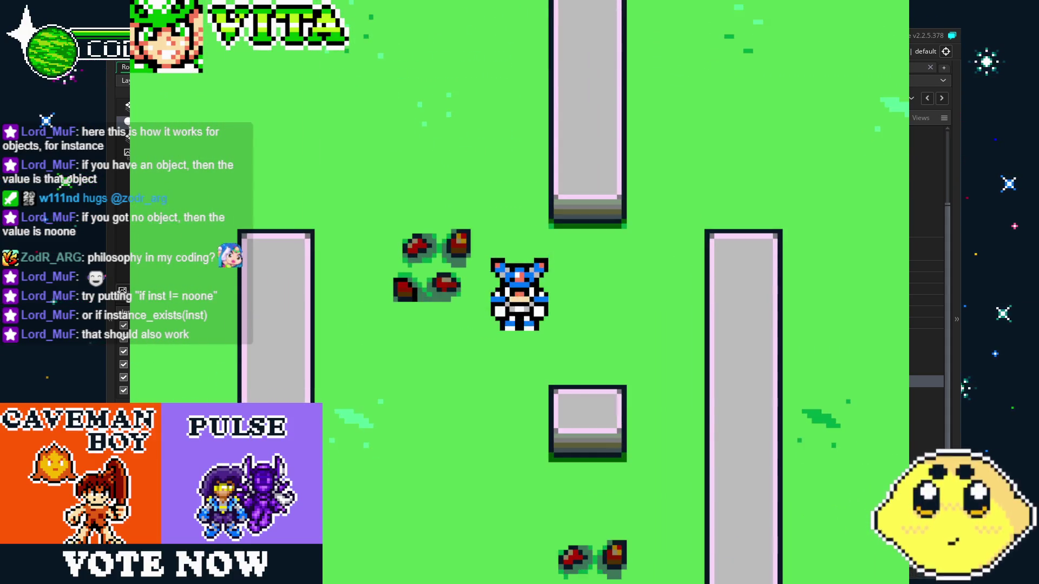
pyautogui.press('Left')
pyautogui.press('Escape')
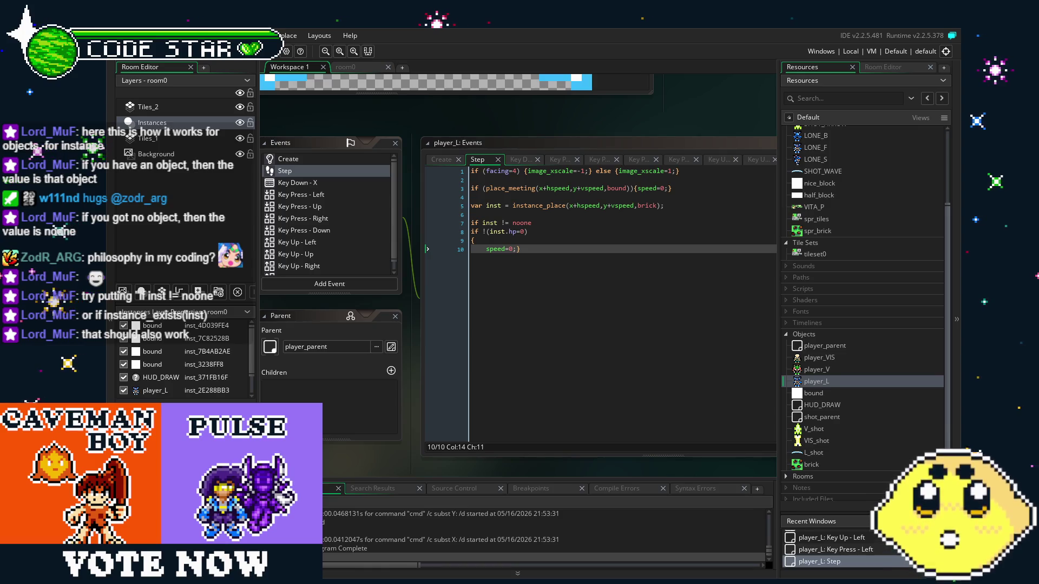
# - Save the project again and switch to the room0 editor tab
pyautogui.click(583, 276)
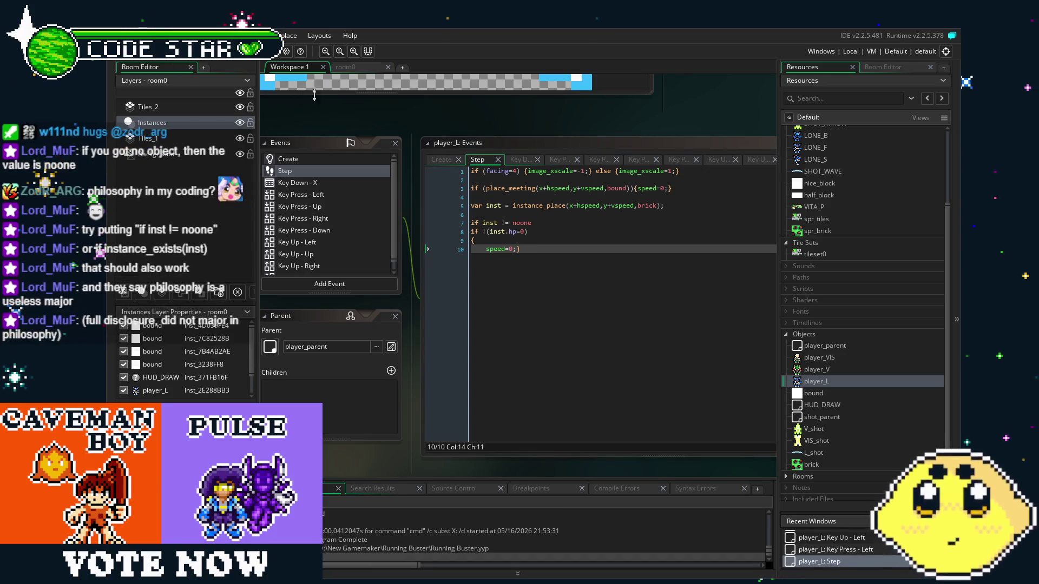
pyautogui.moveTo(508, 332); pyautogui.dragTo(494, 330)
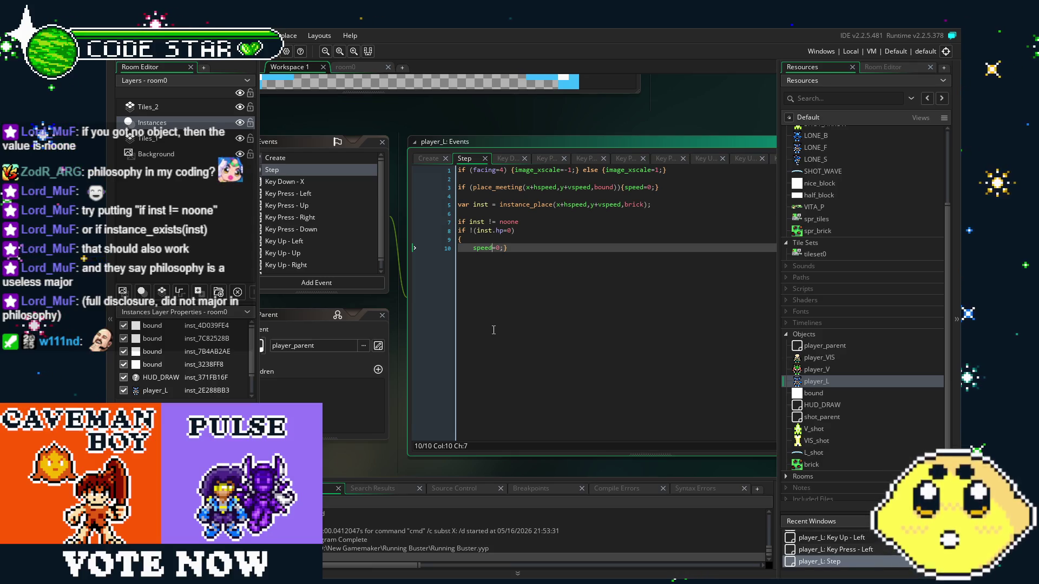
pyautogui.click(493, 330)
pyautogui.hscroll(2, 493, 330)
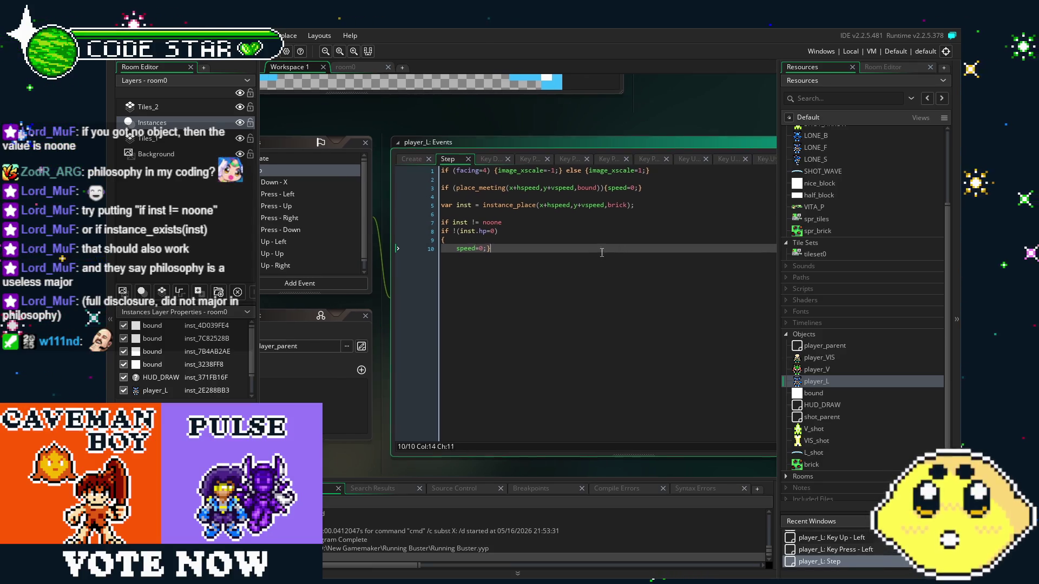
pyautogui.hotkey('ctrl', 's')
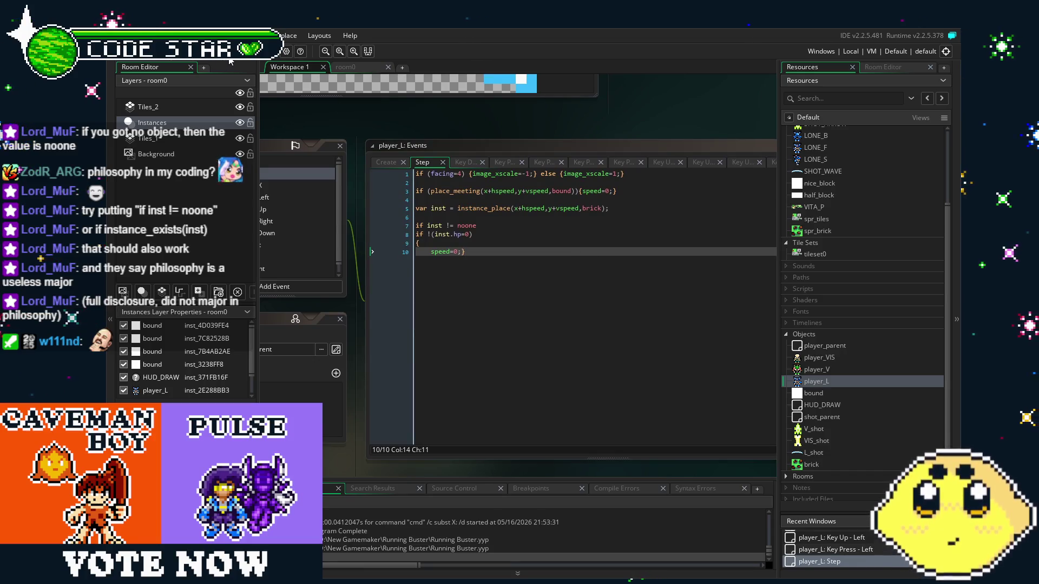
pyautogui.click(344, 69)
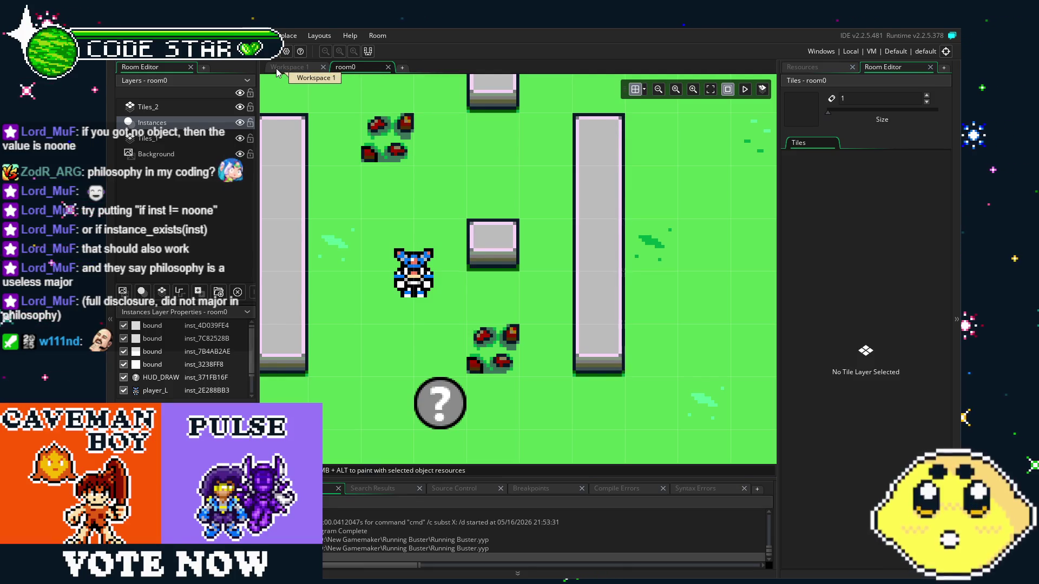
# - Zoom out over room0, show the Resources list, and select the brick object
pyautogui.click(287, 67)
pyautogui.moveTo(362, 461); pyautogui.dragTo(372, 457)
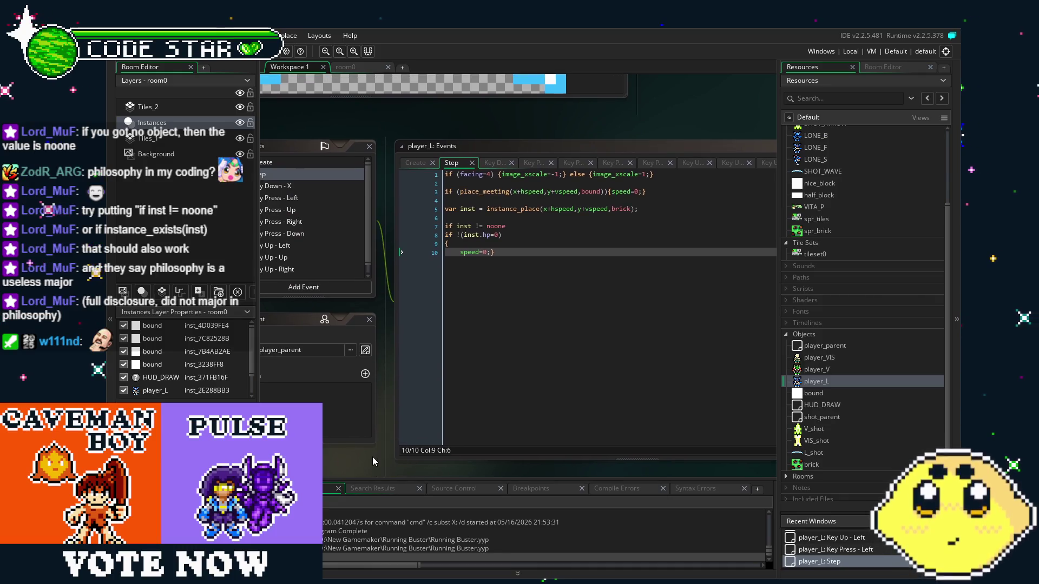
pyautogui.click(361, 67)
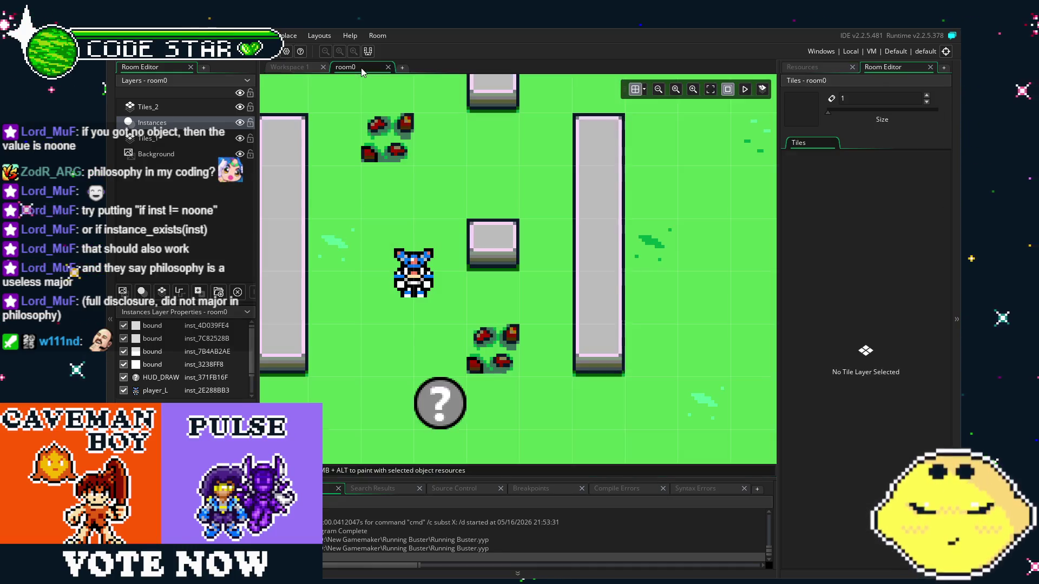
pyautogui.moveTo(400, 331)
pyautogui.mouseDown()
pyautogui.moveTo(504, 298)
pyautogui.moveTo(465, 306)
pyautogui.mouseUp()
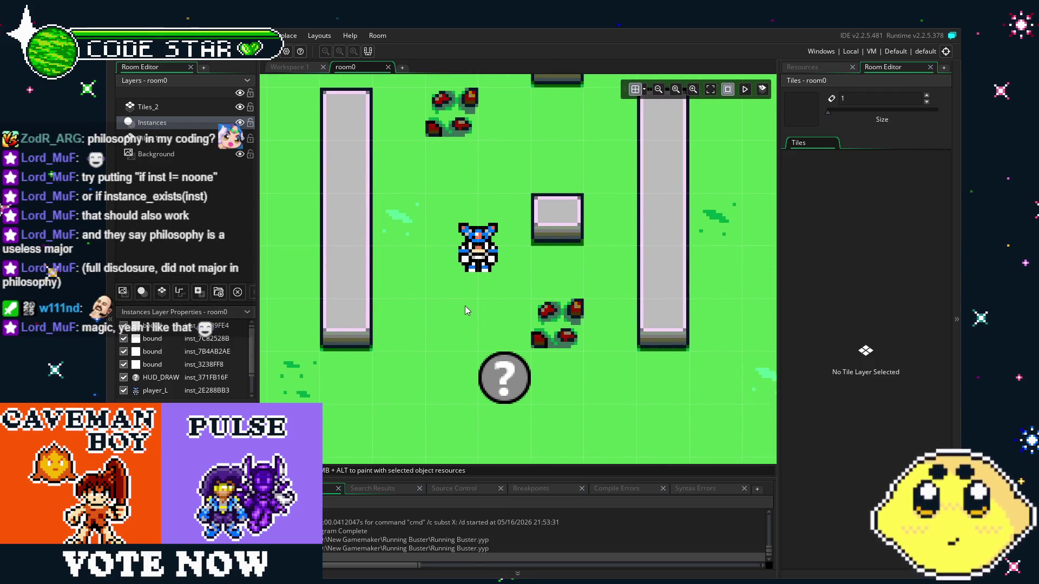
pyautogui.scroll(-2, 465, 306)
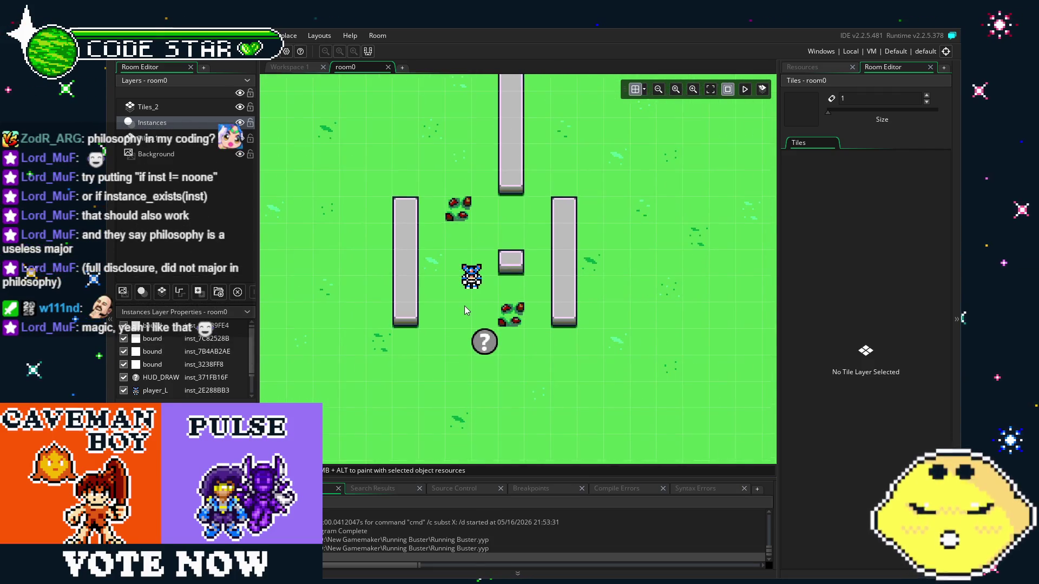
pyautogui.click(814, 66)
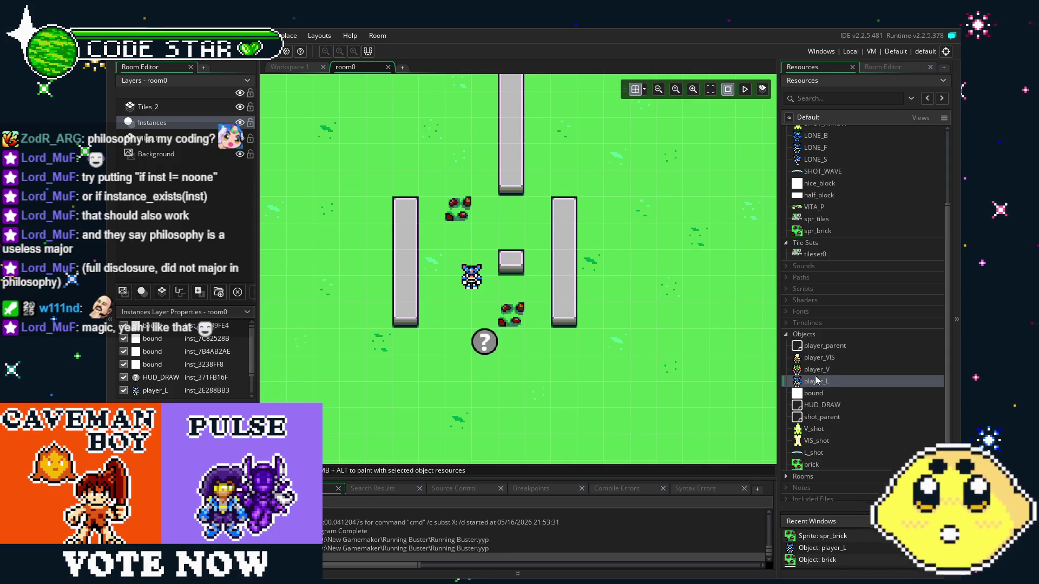
pyautogui.moveTo(584, 397); pyautogui.dragTo(610, 398)
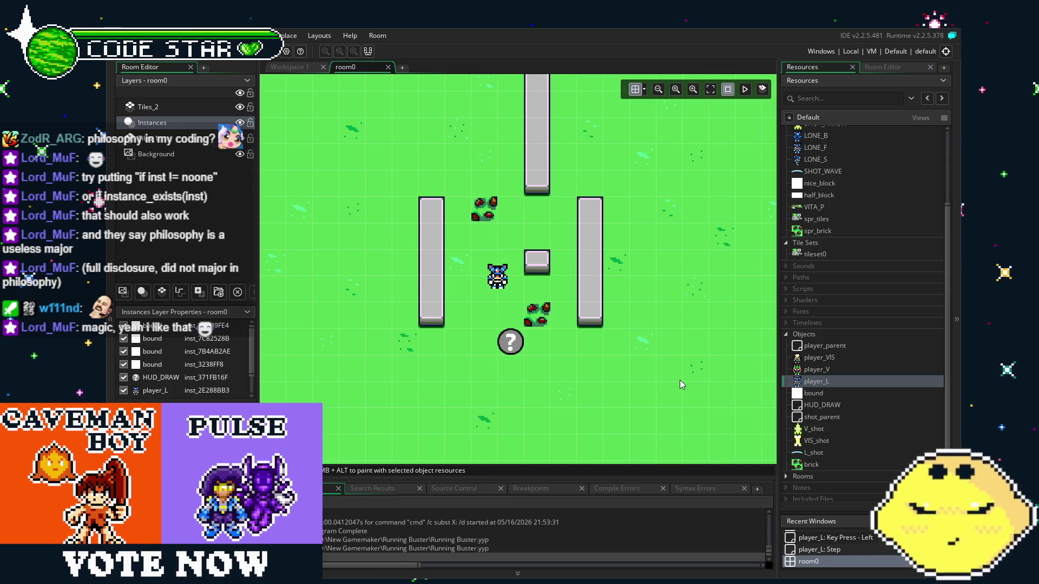
pyautogui.moveTo(653, 334); pyautogui.dragTo(669, 337)
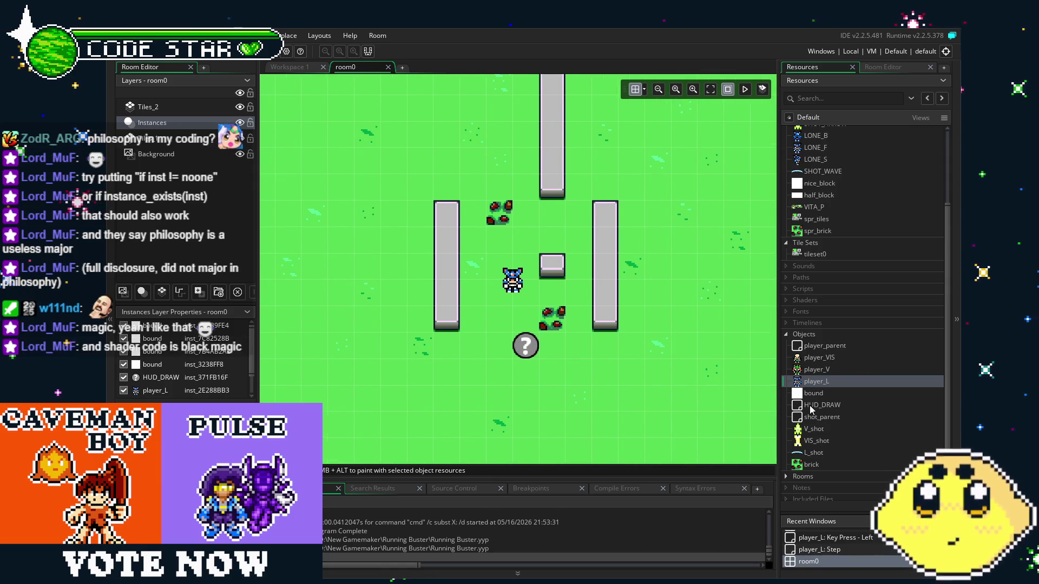
pyautogui.scroll(-1, 810, 410)
pyautogui.click(806, 427)
# - Place eight brick instances: upper rows, beside the left pillar, lower right, and left of the player
pyautogui.moveTo(807, 428)
pyautogui.mouseDown()
pyautogui.moveTo(568, 219)
pyautogui.moveTo(529, 224)
pyautogui.mouseUp()
pyautogui.moveTo(811, 426)
pyautogui.mouseDown()
pyautogui.moveTo(552, 238)
pyautogui.moveTo(473, 213)
pyautogui.mouseUp()
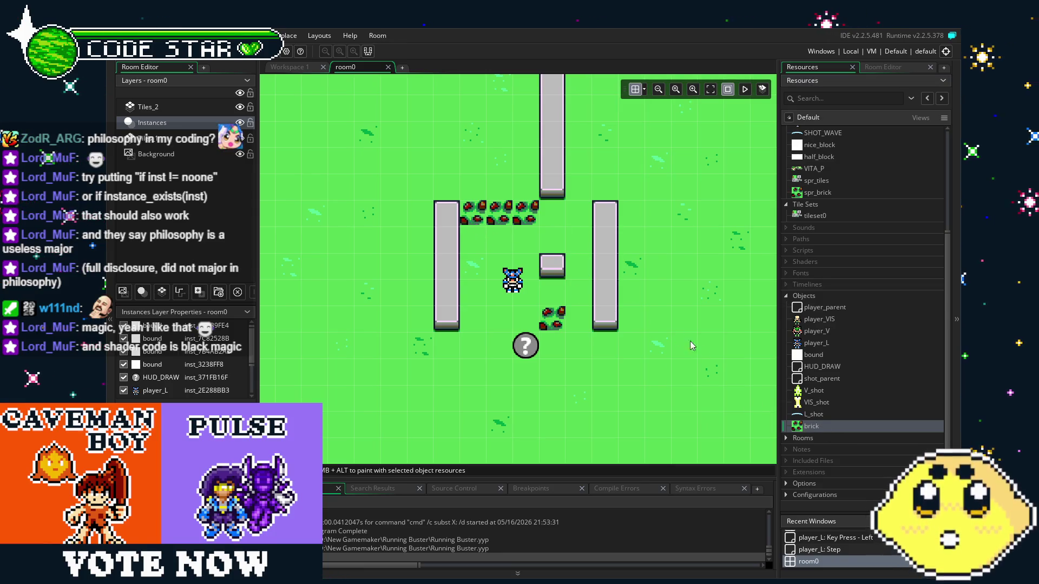
pyautogui.moveTo(812, 426); pyautogui.dragTo(574, 227)
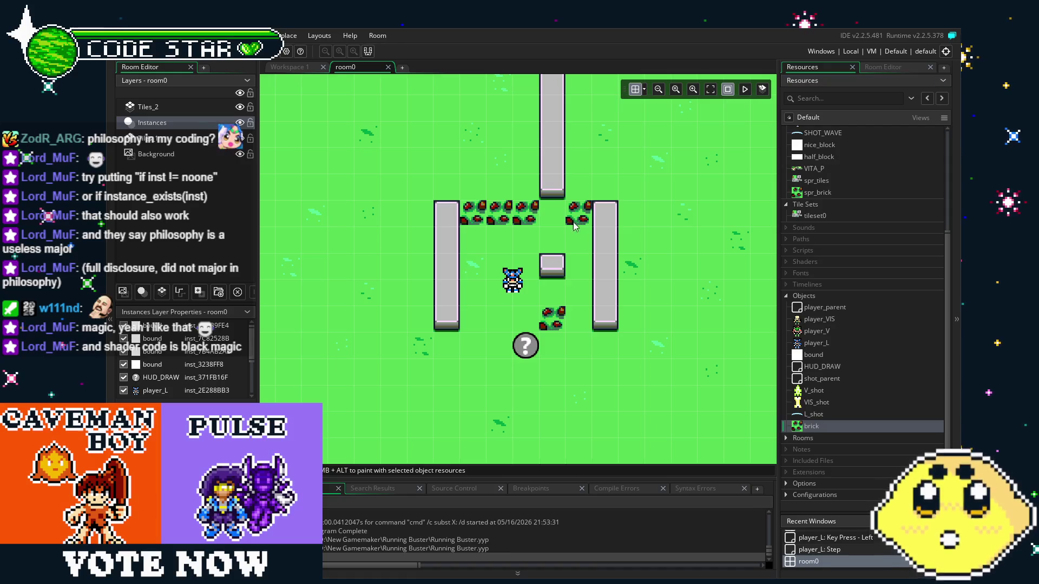
pyautogui.moveTo(812, 426)
pyautogui.mouseDown()
pyautogui.moveTo(498, 166)
pyautogui.moveTo(544, 190)
pyautogui.moveTo(530, 194)
pyautogui.mouseUp()
pyautogui.moveTo(826, 432); pyautogui.dragTo(499, 187)
pyautogui.moveTo(802, 430); pyautogui.dragTo(578, 319)
pyautogui.moveTo(810, 426)
pyautogui.mouseDown()
pyautogui.moveTo(512, 319)
pyautogui.moveTo(473, 319)
pyautogui.mouseUp()
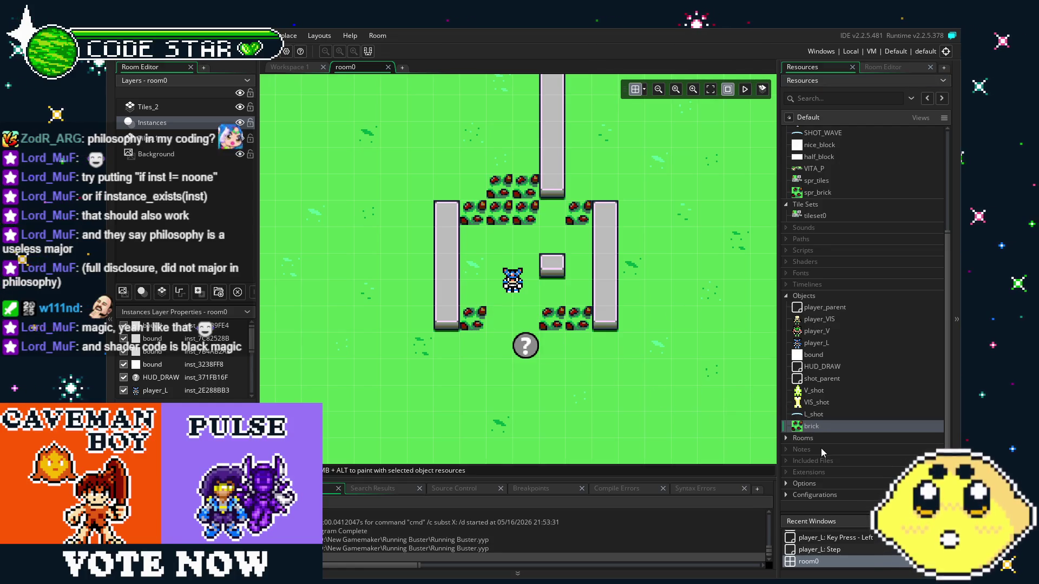
pyautogui.moveTo(811, 427); pyautogui.dragTo(471, 258)
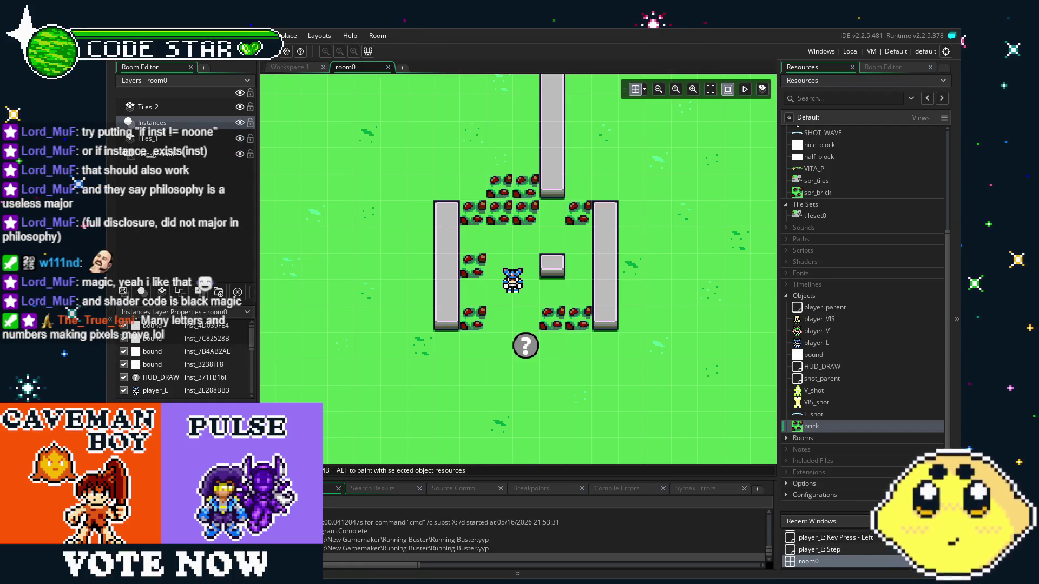
# - Run the game, walk up, and slash the bricks above until they shatter
pyautogui.press('F5')
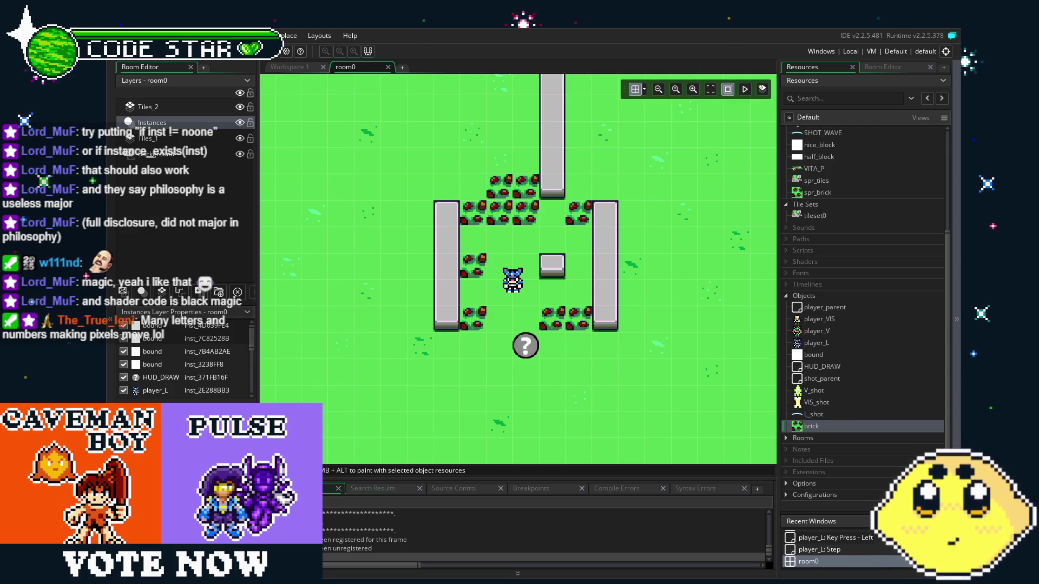
pyautogui.press('Up')
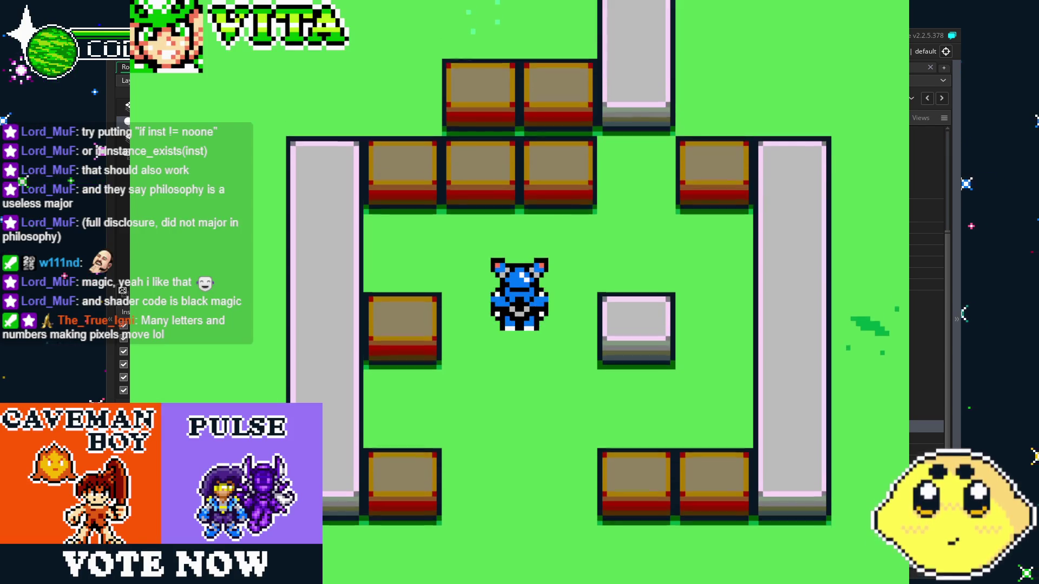
pyautogui.press('Right')
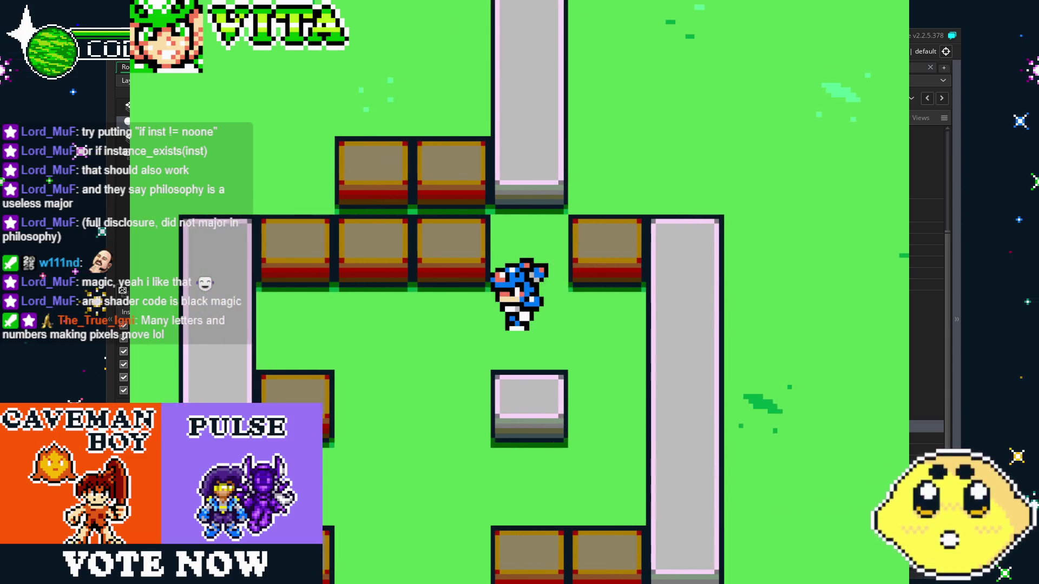
pyautogui.press('Right')
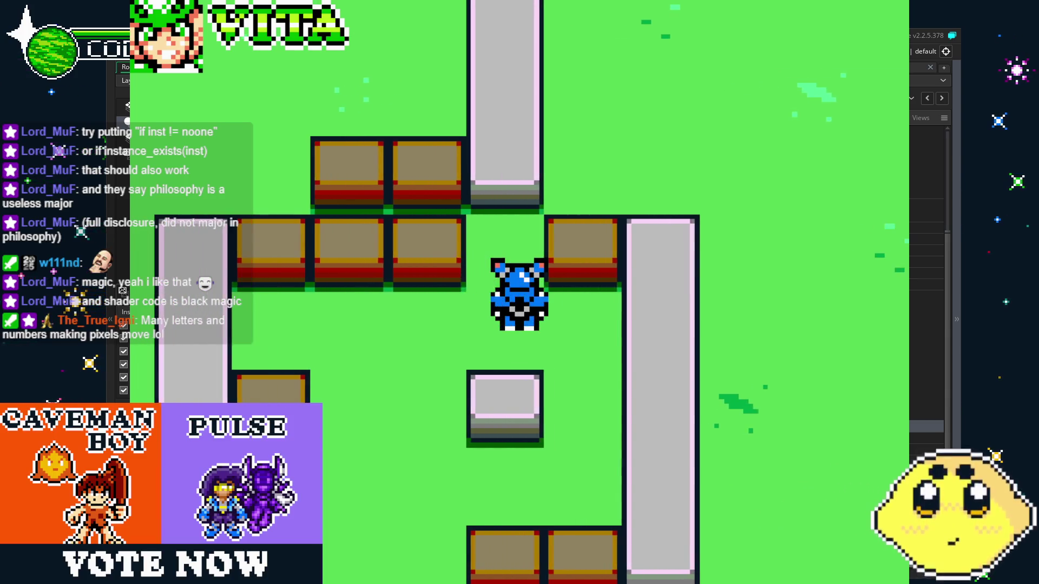
pyautogui.press('Up')
pyautogui.press('Left')
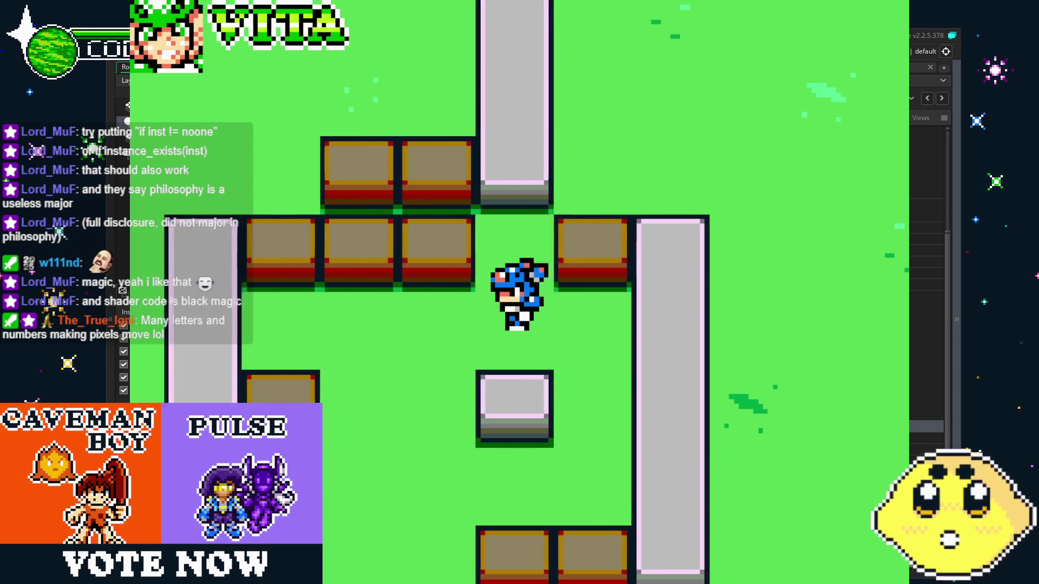
pyautogui.press('Up')
pyautogui.press('Down')
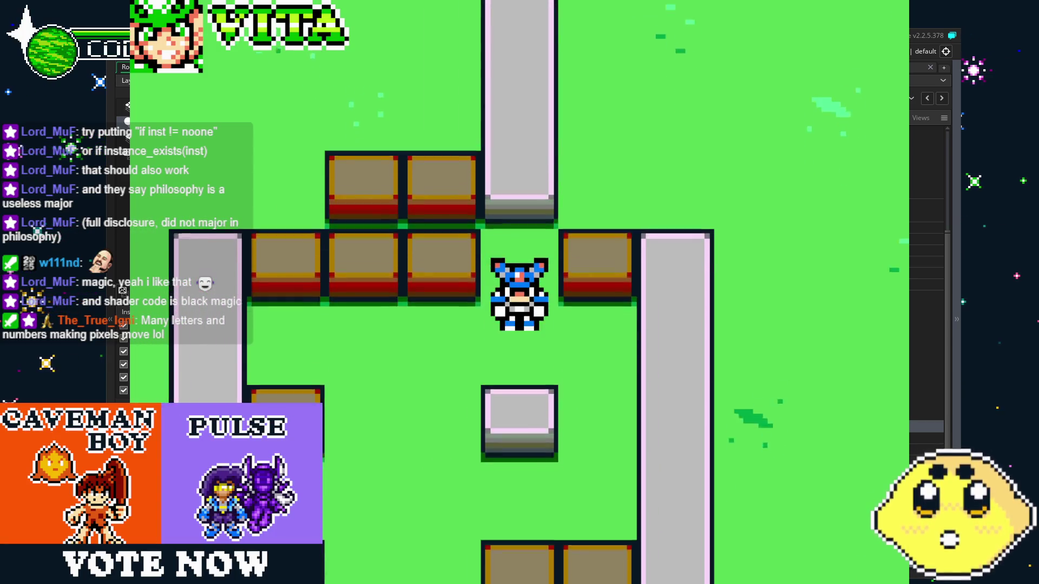
pyautogui.press('Left')
pyautogui.press('Up')
pyautogui.press('z')
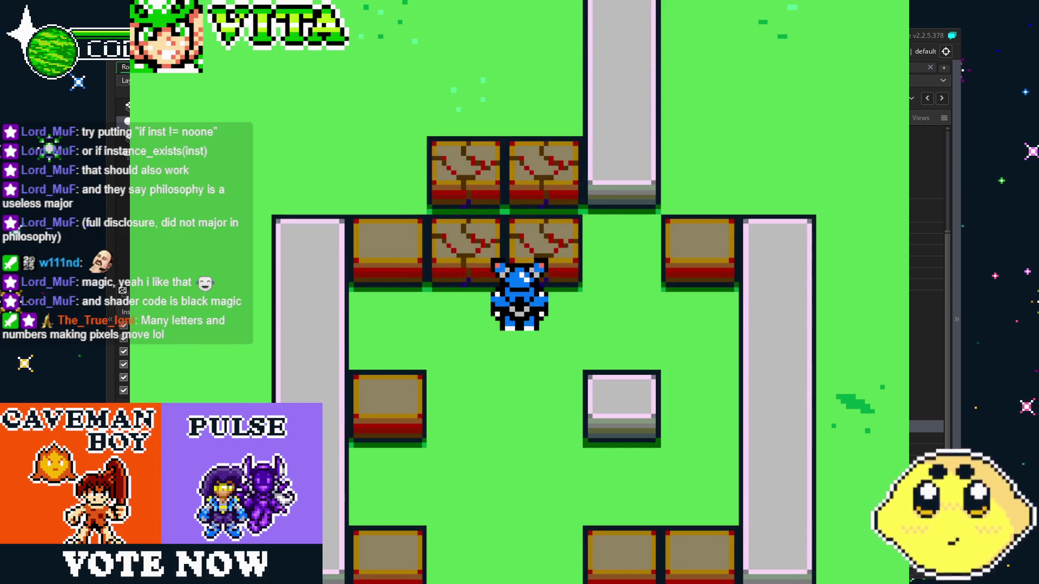
pyautogui.press('z')
pyautogui.press('Left')
pyautogui.press('Down')
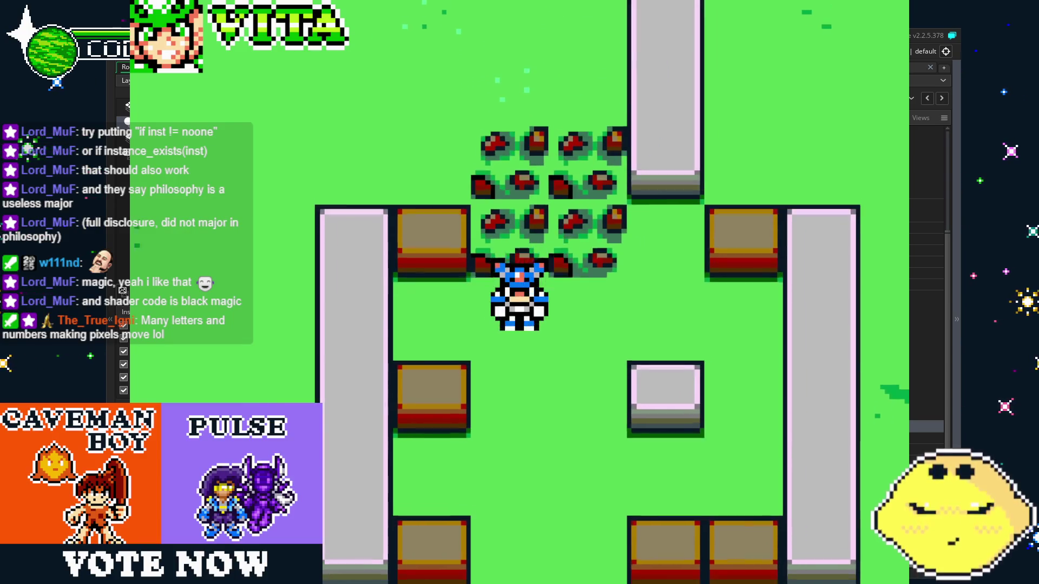
pyautogui.press('z')
# - Shatter the lower-left brick and fire beams right, upward, and through the bushes
pyautogui.press('Left')
pyautogui.press('Down')
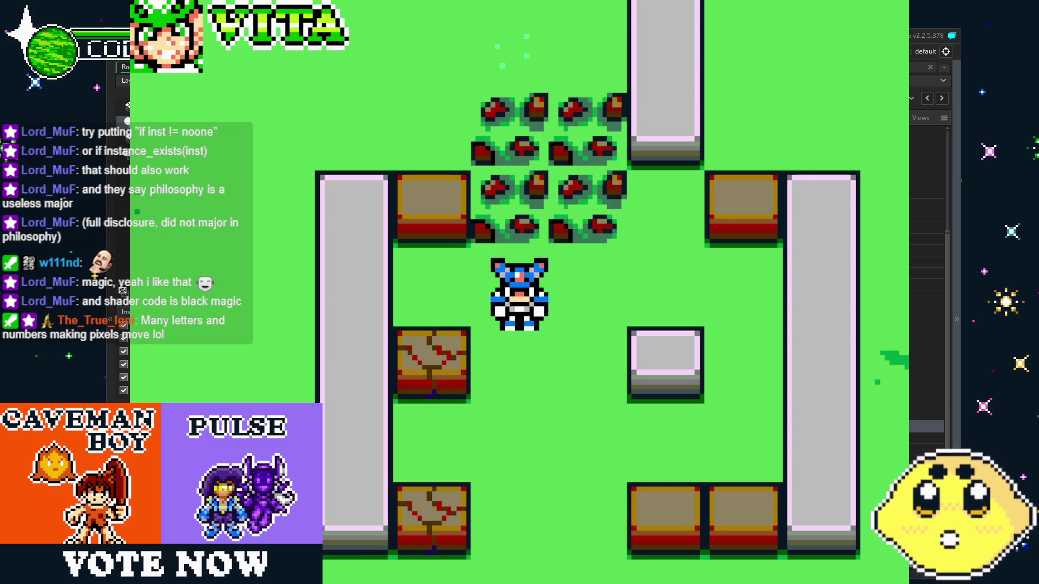
pyautogui.press('z')
pyautogui.press('Down')
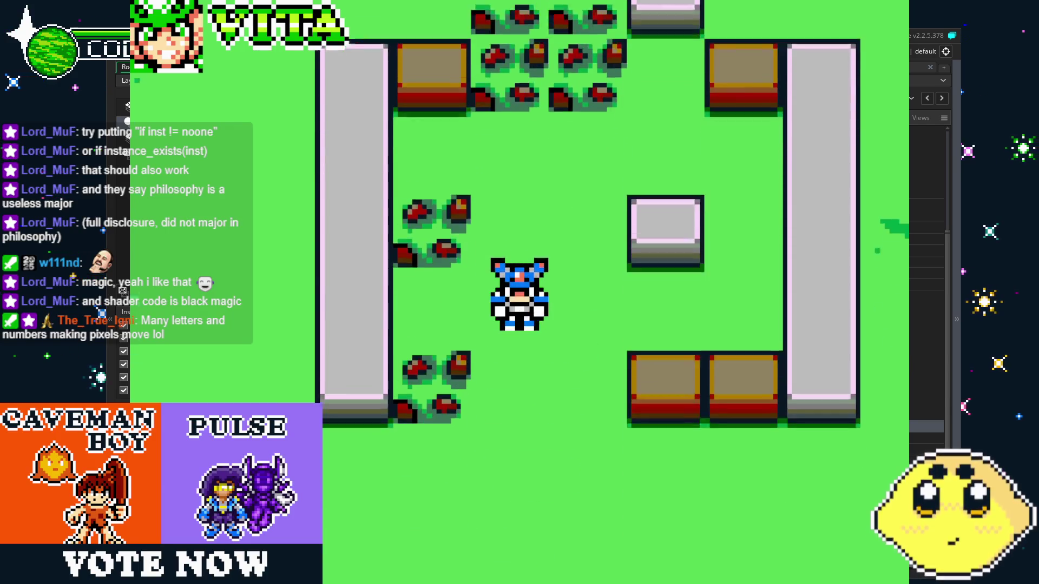
pyautogui.press('Right')
pyautogui.press('z')
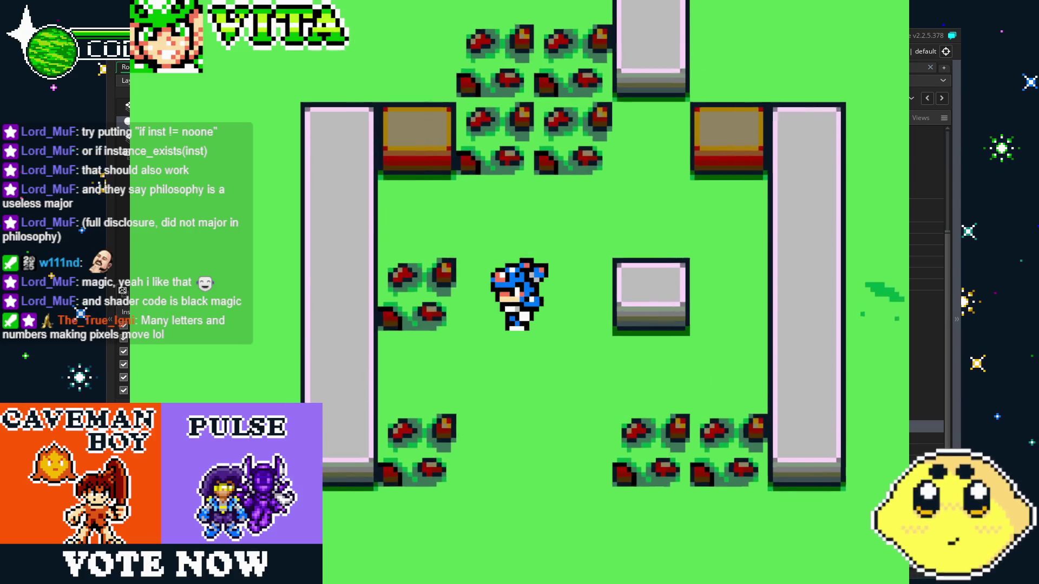
pyautogui.press('Left')
pyautogui.press('Up')
pyautogui.press('z')
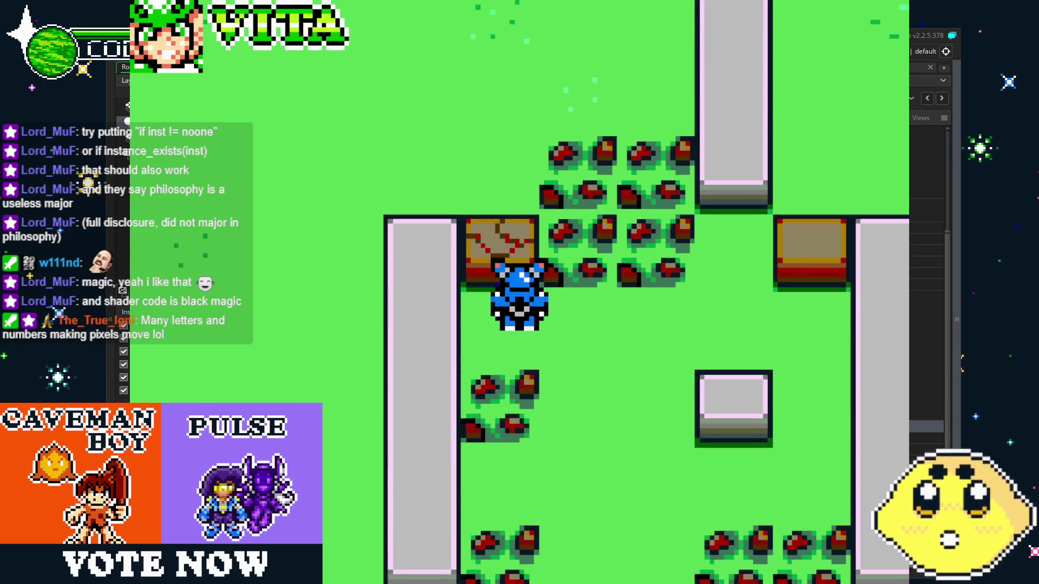
pyautogui.press('Up')
pyautogui.press('Right')
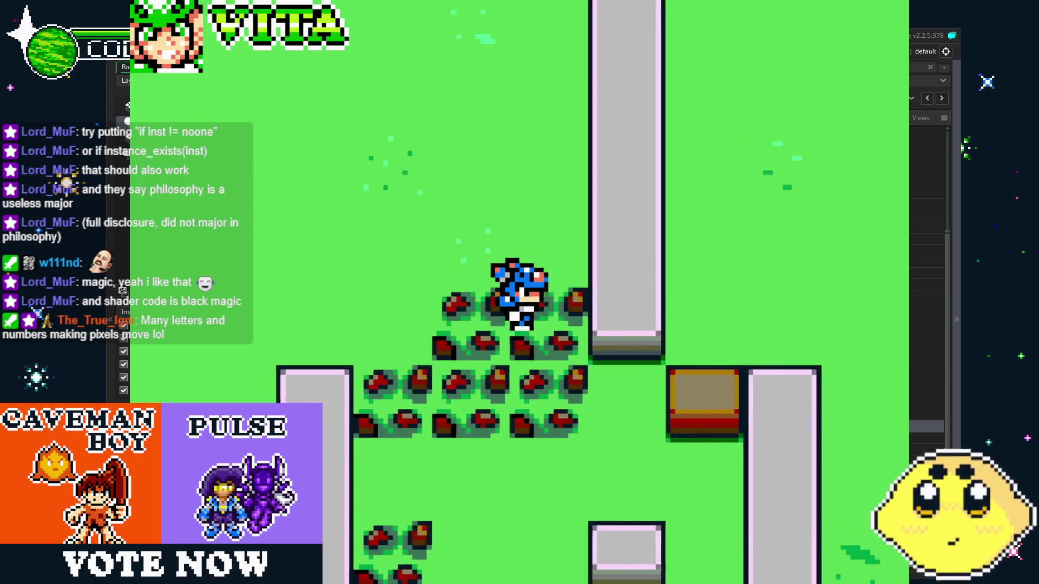
pyautogui.press('Right')
pyautogui.press('z')
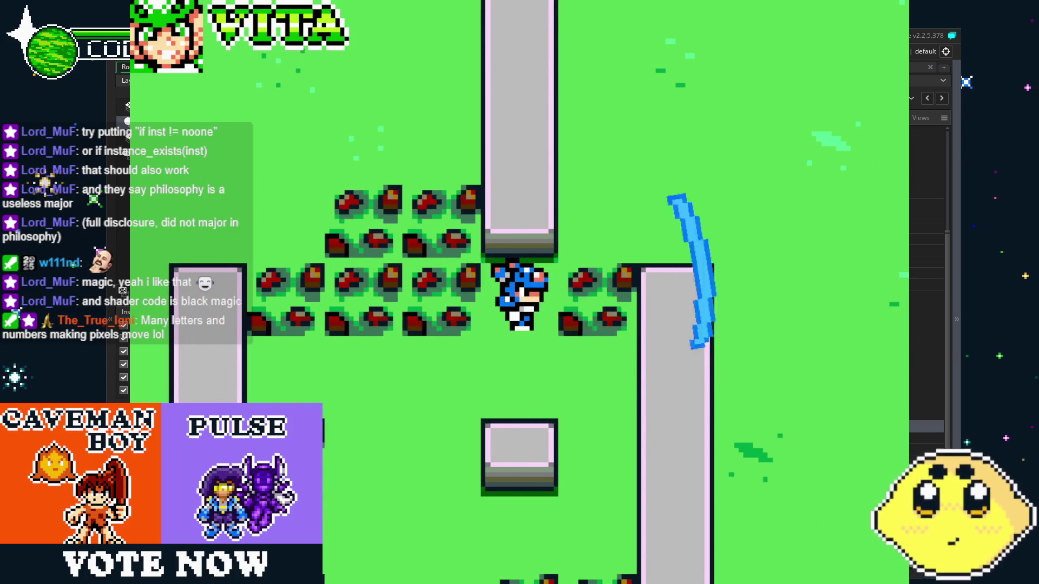
# - Walk the player past the pillar and around the square block, then quit the game
pyautogui.press('Right')
pyautogui.press('Up')
pyautogui.press('Down')
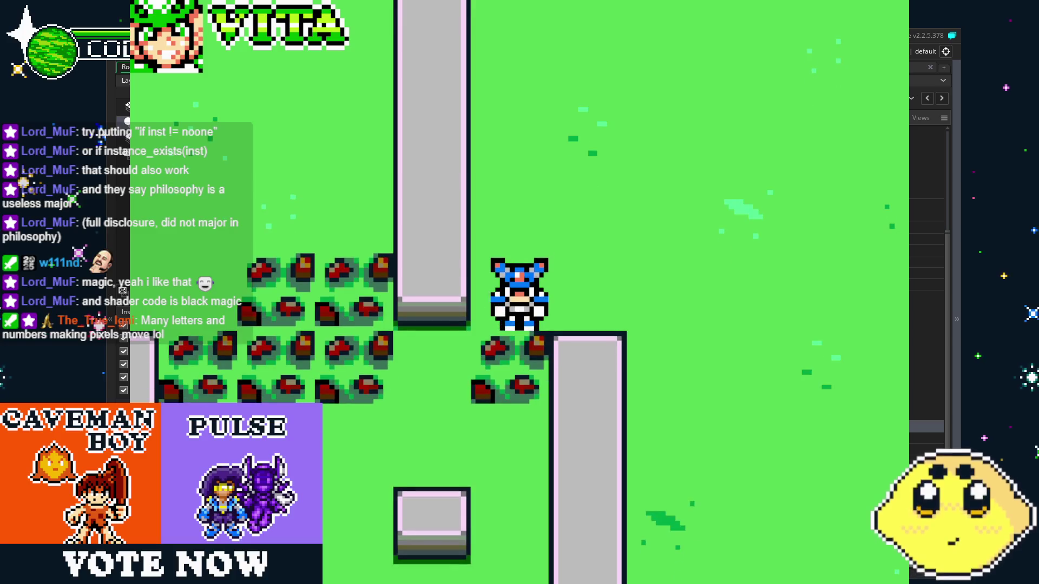
pyautogui.press('Down')
pyautogui.press('Left')
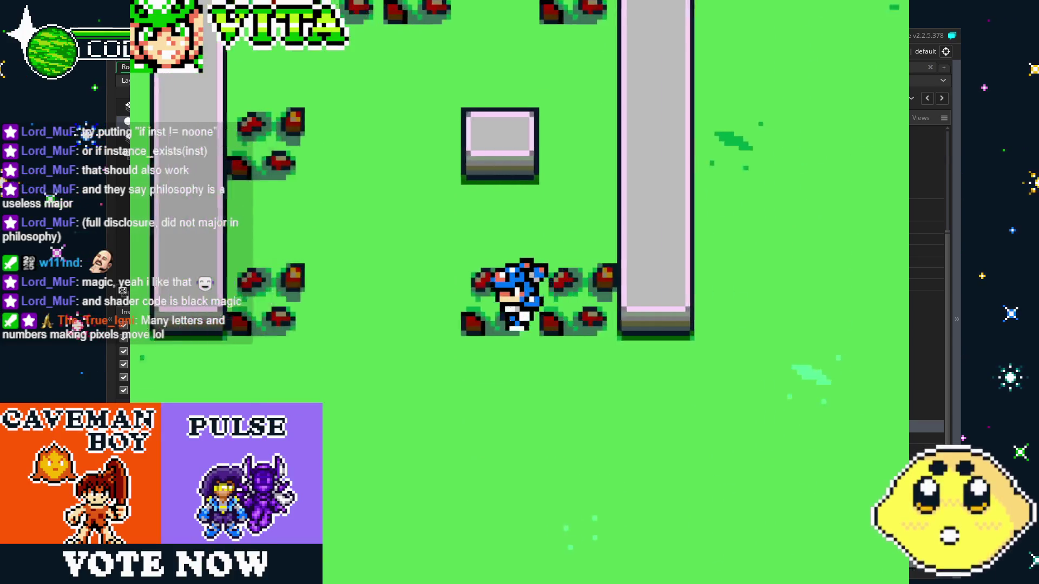
pyautogui.press('Left')
pyautogui.press('Up')
pyautogui.press('Right')
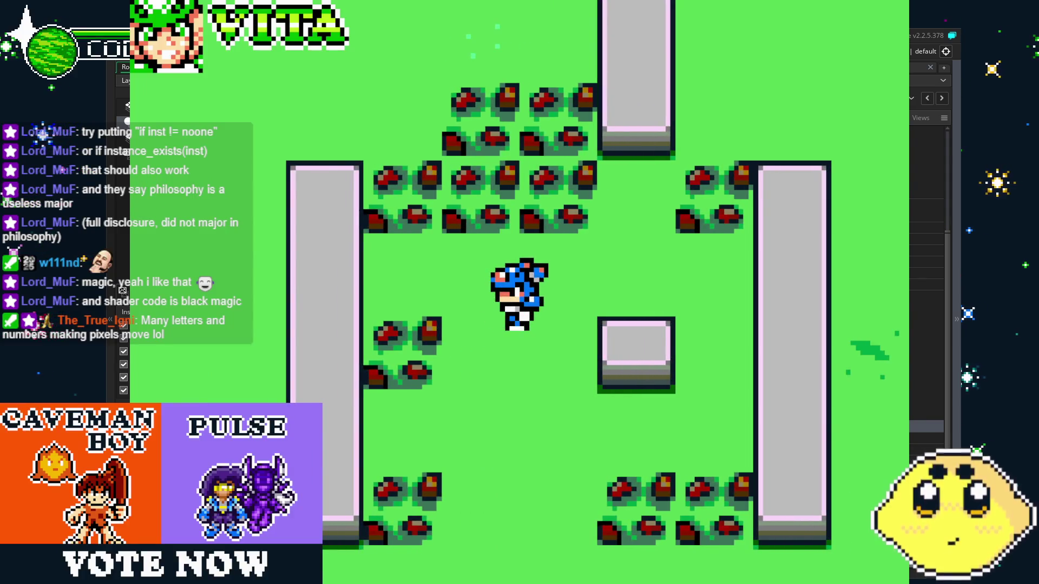
pyautogui.press('Escape')
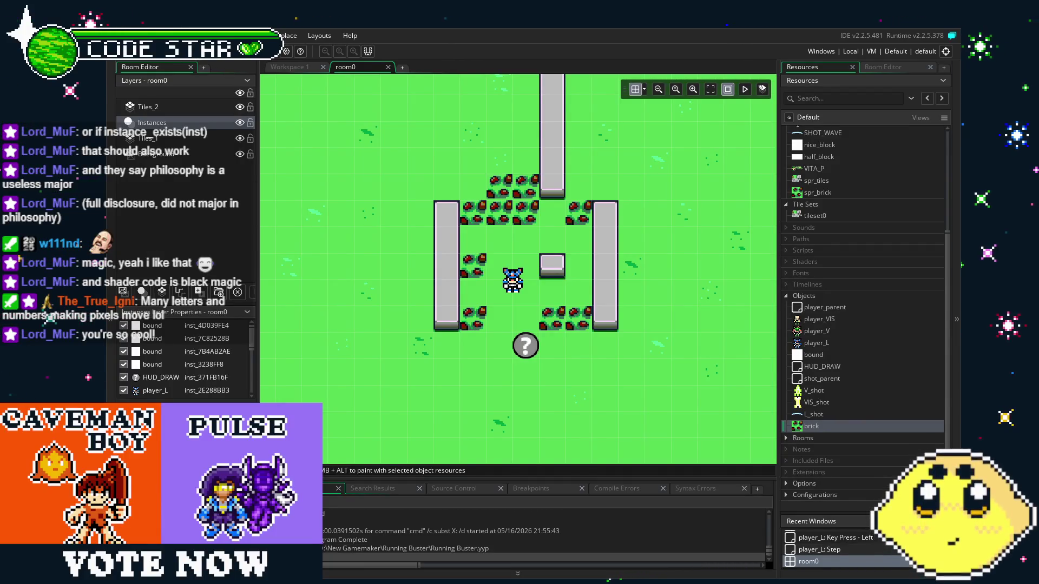
pyautogui.moveTo(401, 326)
pyautogui.mouseDown()
pyautogui.moveTo(329, 323)
pyautogui.moveTo(439, 329)
pyautogui.mouseUp()
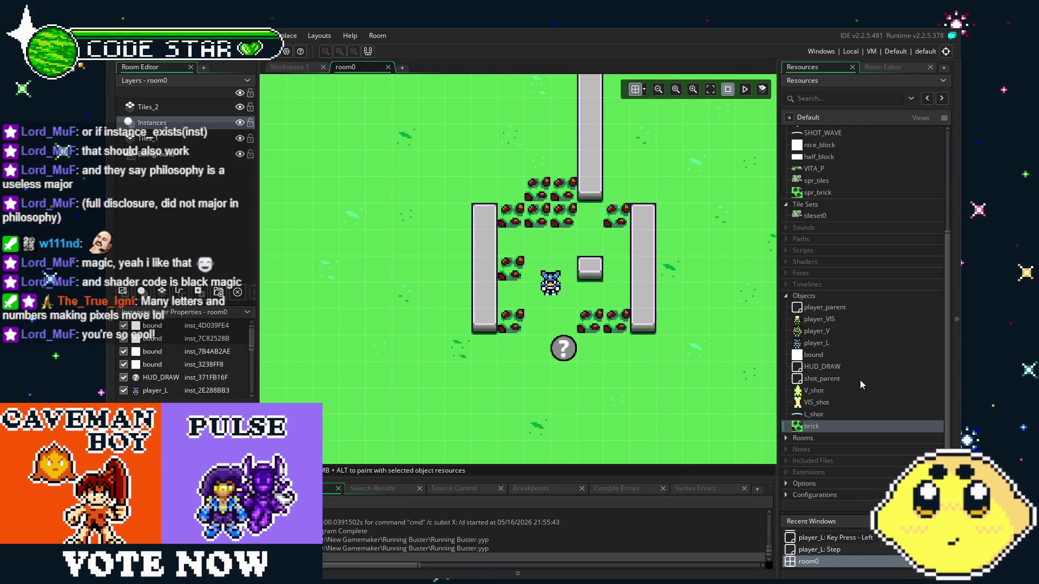
pyautogui.scroll(2, 860, 380)
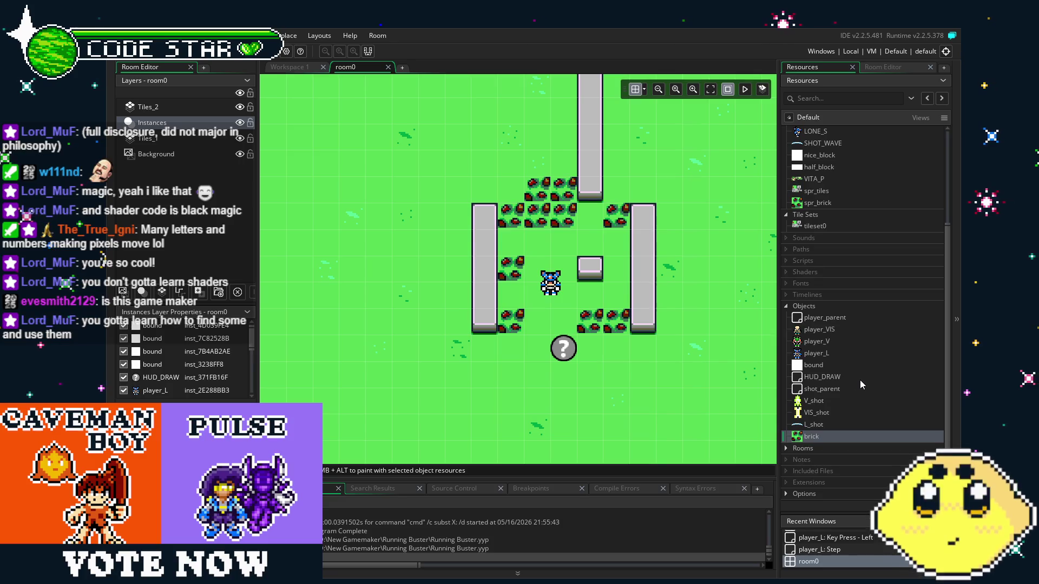
pyautogui.moveTo(680, 312); pyautogui.dragTo(644, 314)
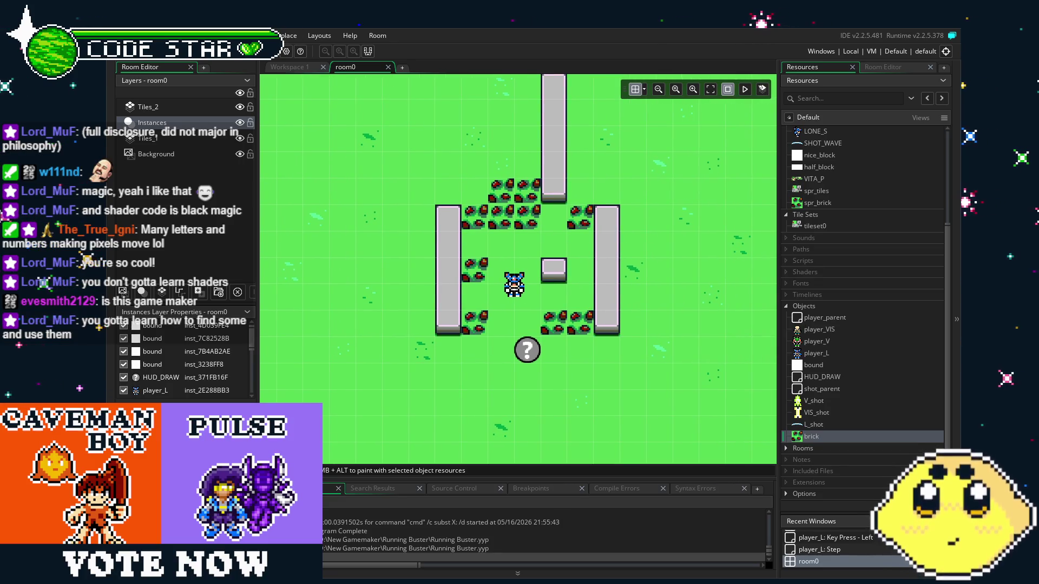
pyautogui.moveTo(464, 335); pyautogui.dragTo(411, 337)
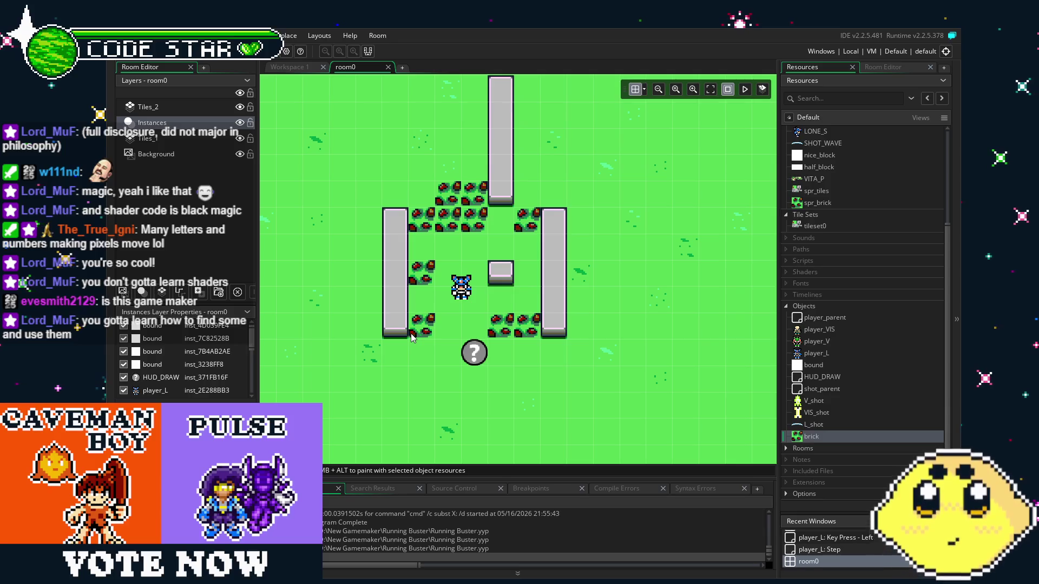
pyautogui.moveTo(502, 346)
pyautogui.mouseDown()
pyautogui.moveTo(612, 430)
pyautogui.moveTo(588, 366)
pyautogui.mouseUp()
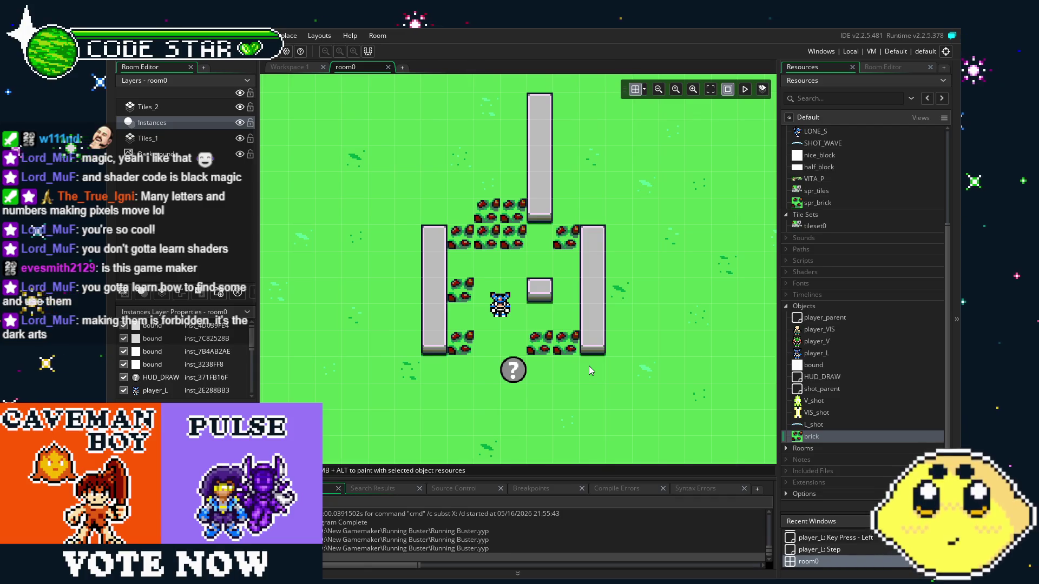
pyautogui.moveTo(552, 358)
pyautogui.mouseDown()
pyautogui.moveTo(563, 358)
pyautogui.moveTo(557, 407)
pyautogui.mouseUp()
pyautogui.scroll(-3, 557, 409)
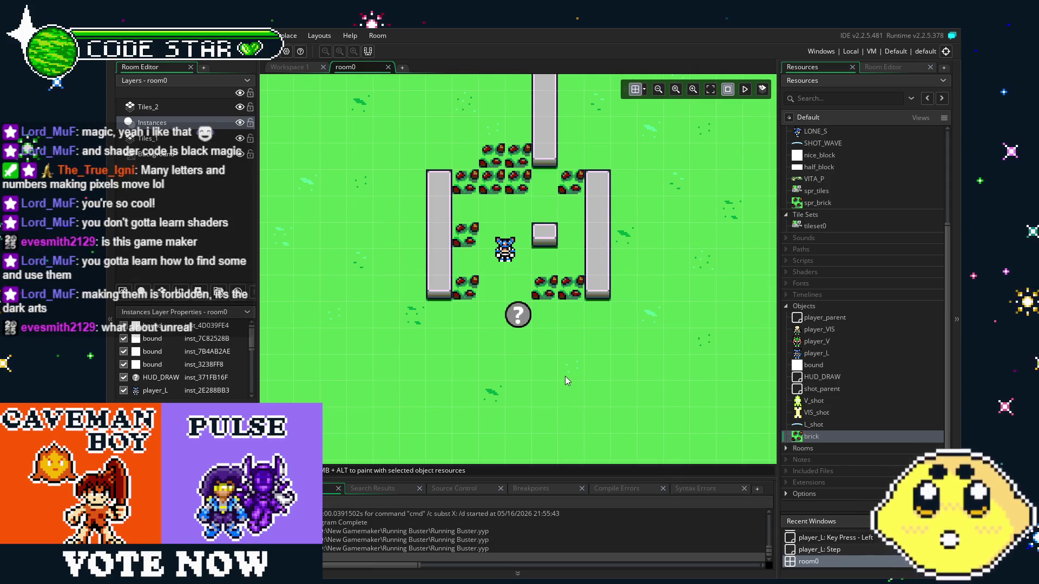
pyautogui.scroll(2, 566, 377)
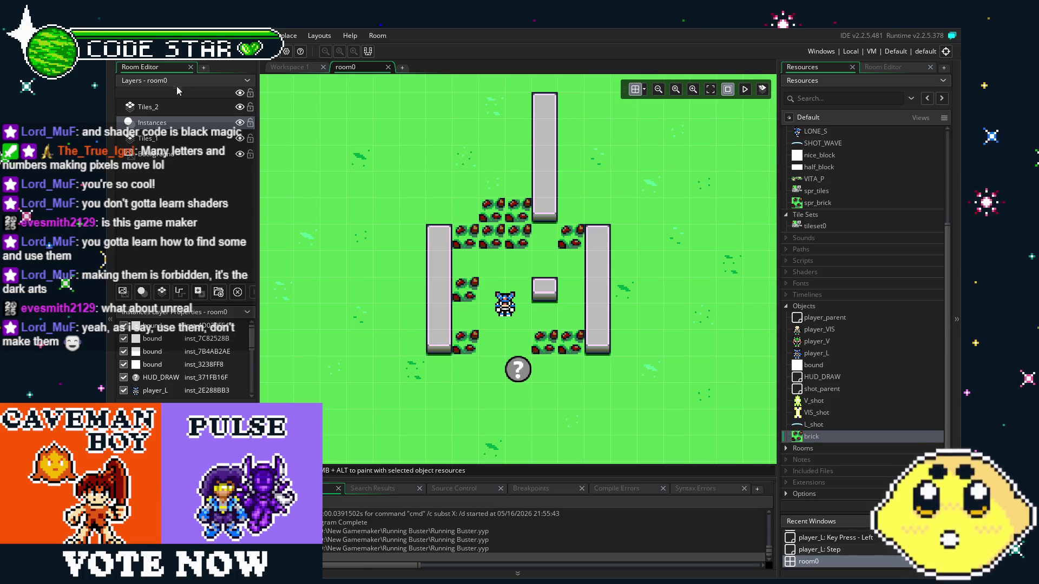
pyautogui.moveTo(540, 369)
pyautogui.mouseDown()
pyautogui.moveTo(418, 329)
pyautogui.moveTo(480, 321)
pyautogui.mouseUp()
pyautogui.scroll(-1, 837, 292)
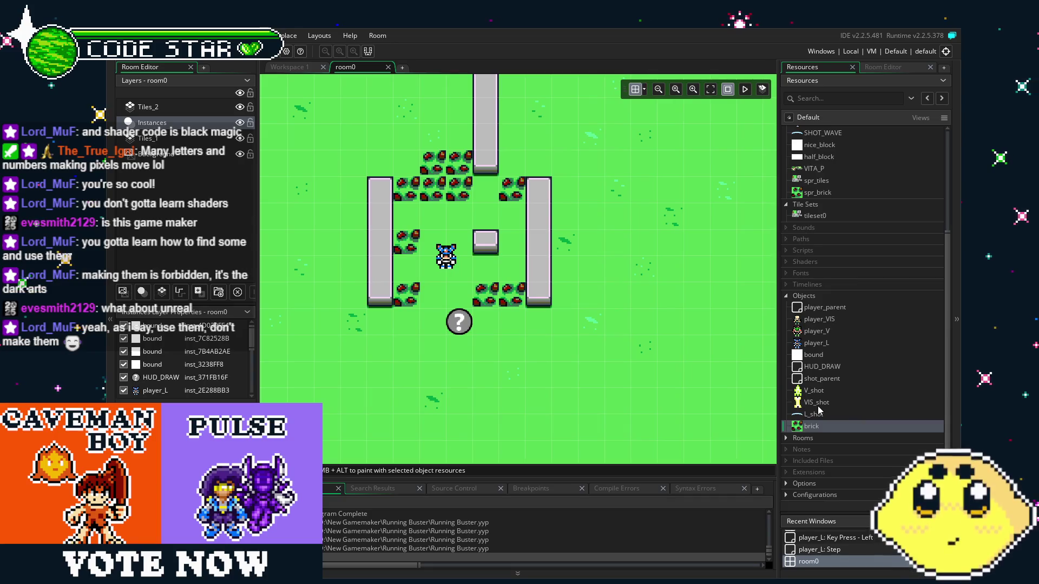
pyautogui.click(858, 343)
pyautogui.moveTo(517, 308); pyautogui.dragTo(573, 313)
pyautogui.click(509, 263)
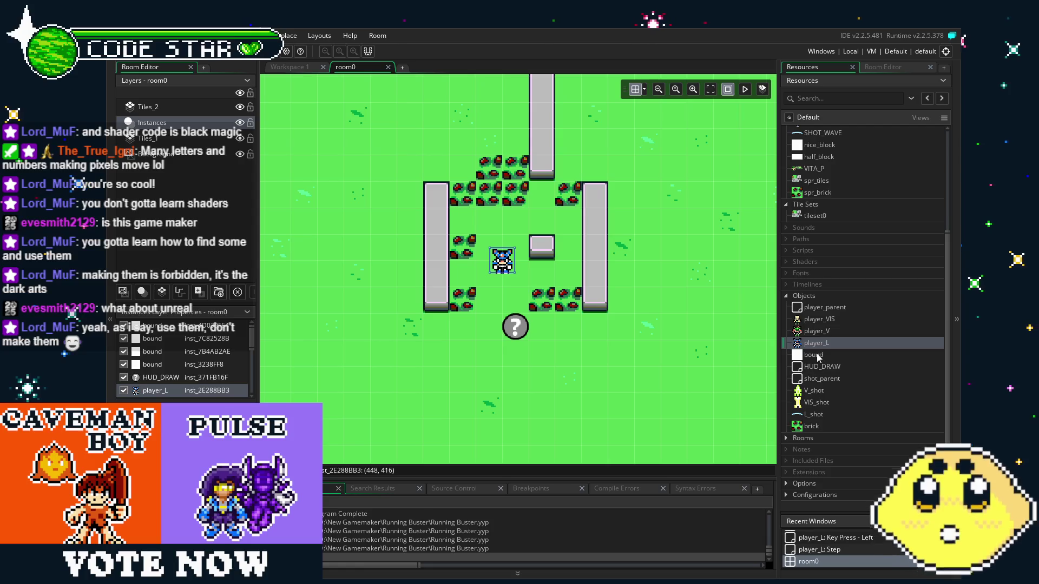
# - Give V_shot a brick collision event with code instance_destroy() and save
pyautogui.doubleClick(823, 390)
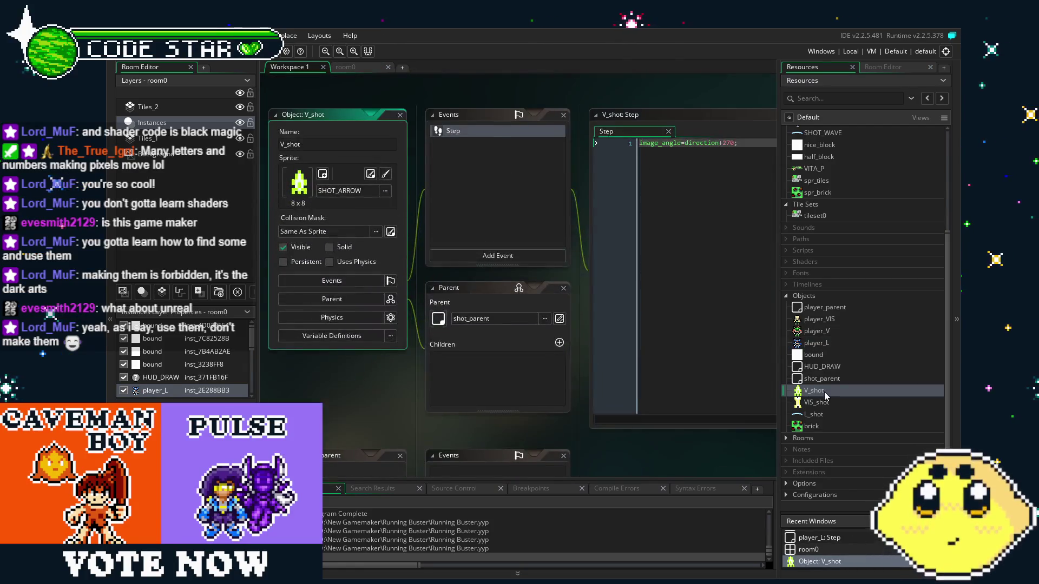
pyautogui.click(498, 256)
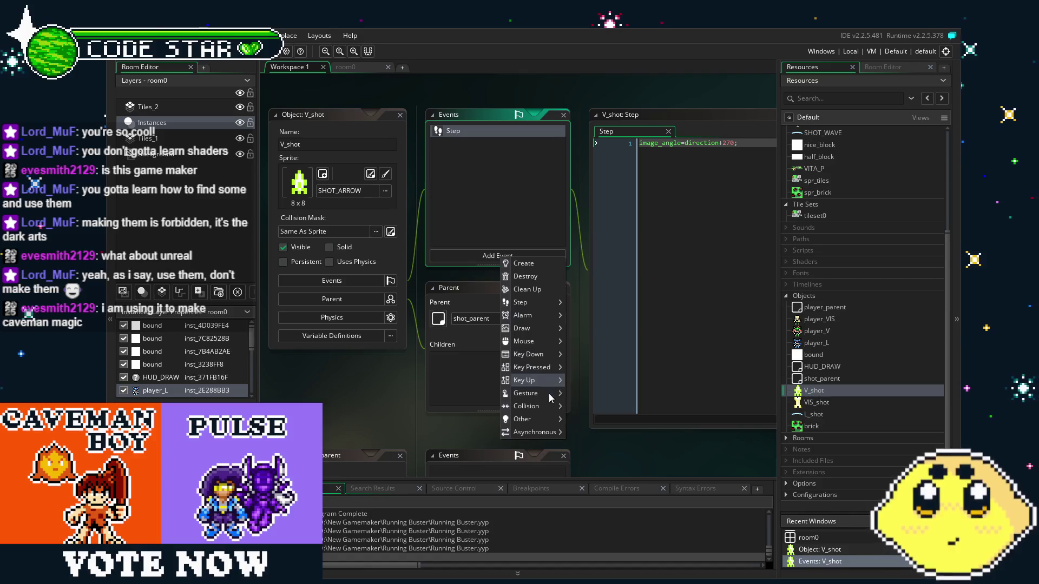
pyautogui.moveTo(544, 406)
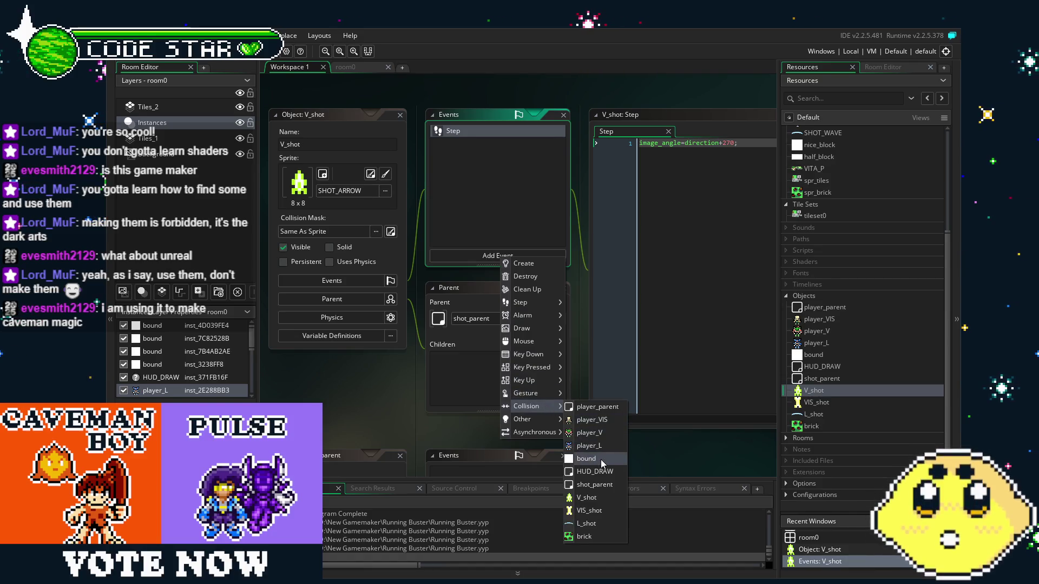
pyautogui.click(583, 536)
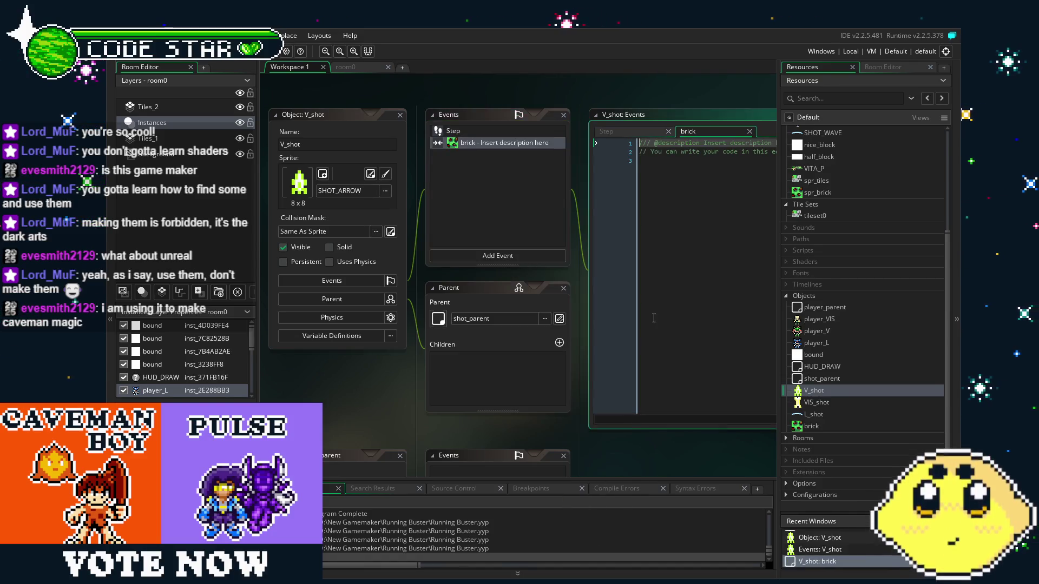
pyautogui.write('instance_destroy')
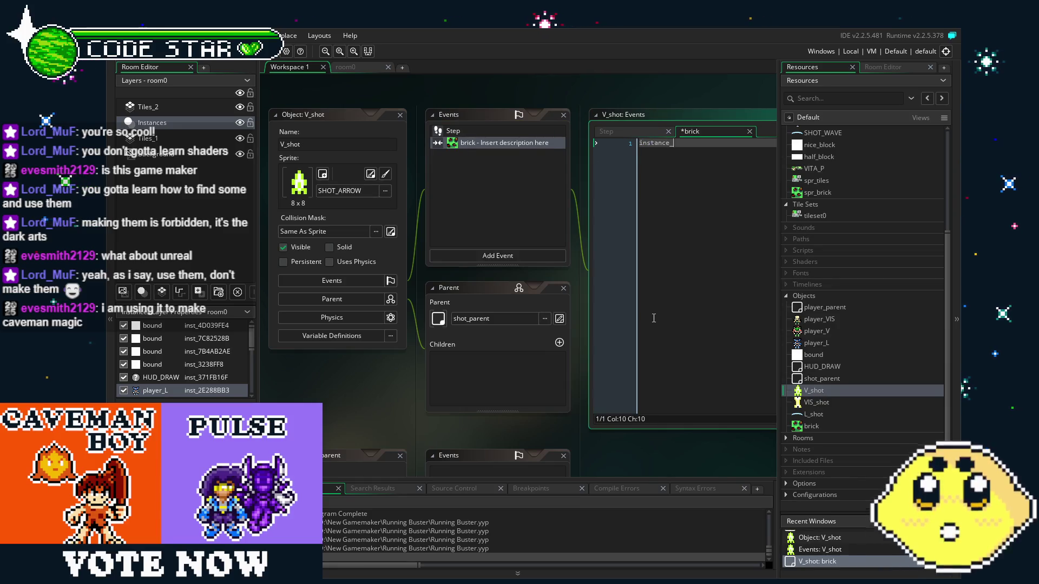
pyautogui.write('();')
pyautogui.hotkey('ctrl', 's')
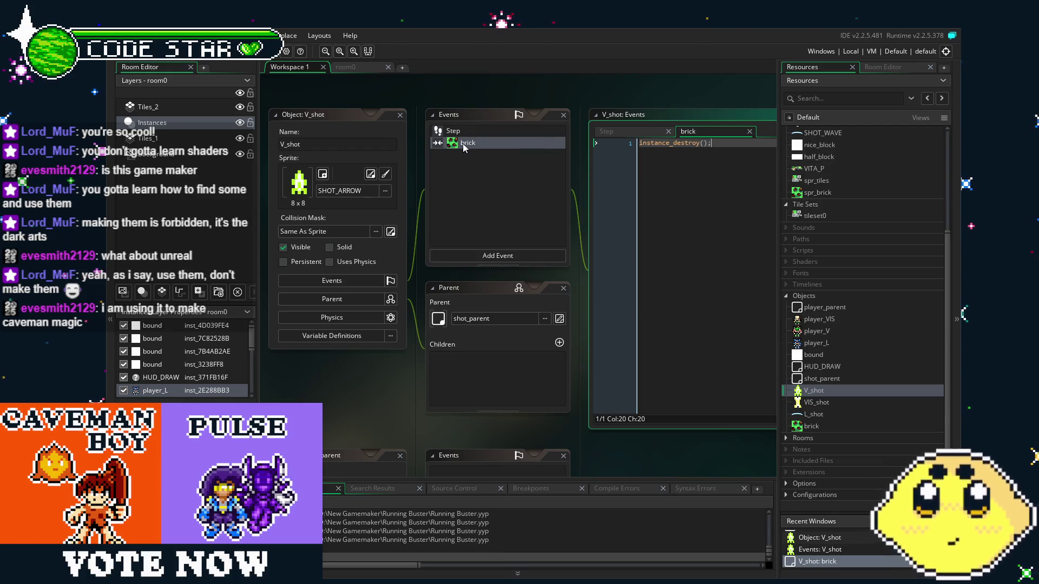
# - Add a collision event with bound to V_shot
pyautogui.rightClick(462, 145)
pyautogui.click(501, 222)
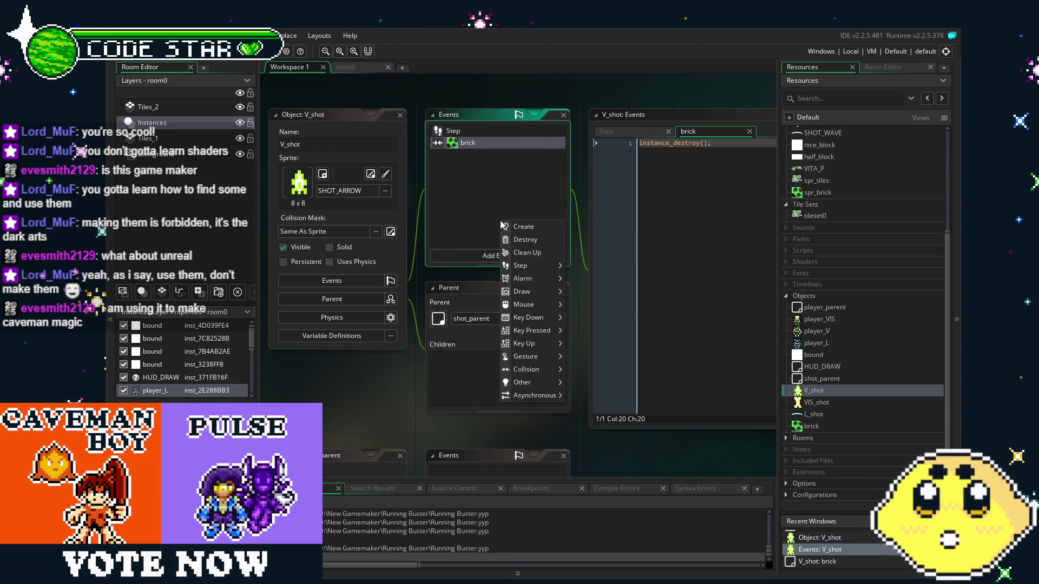
pyautogui.moveTo(539, 382)
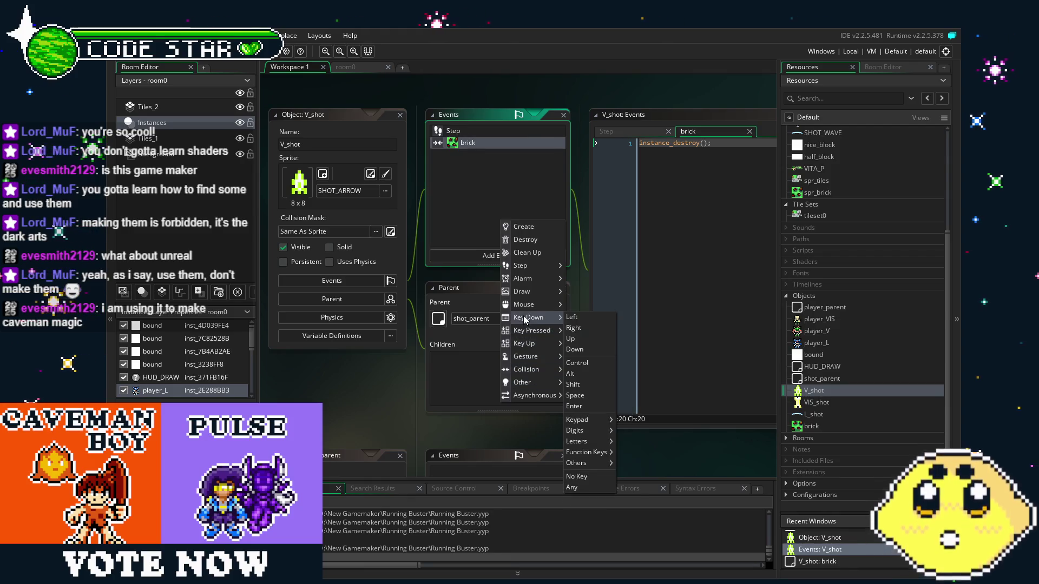
pyautogui.moveTo(528, 290)
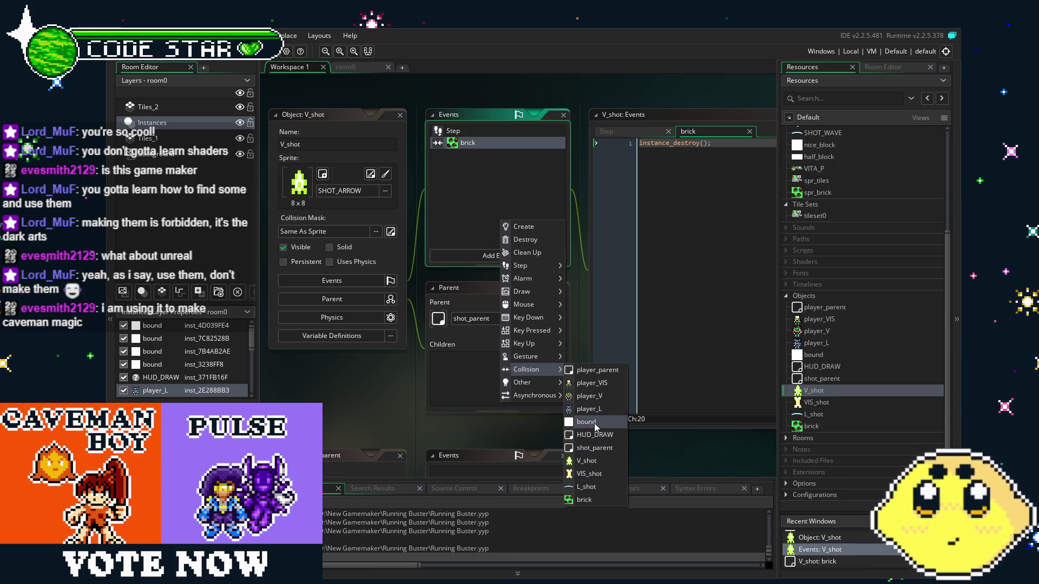
pyautogui.click(594, 423)
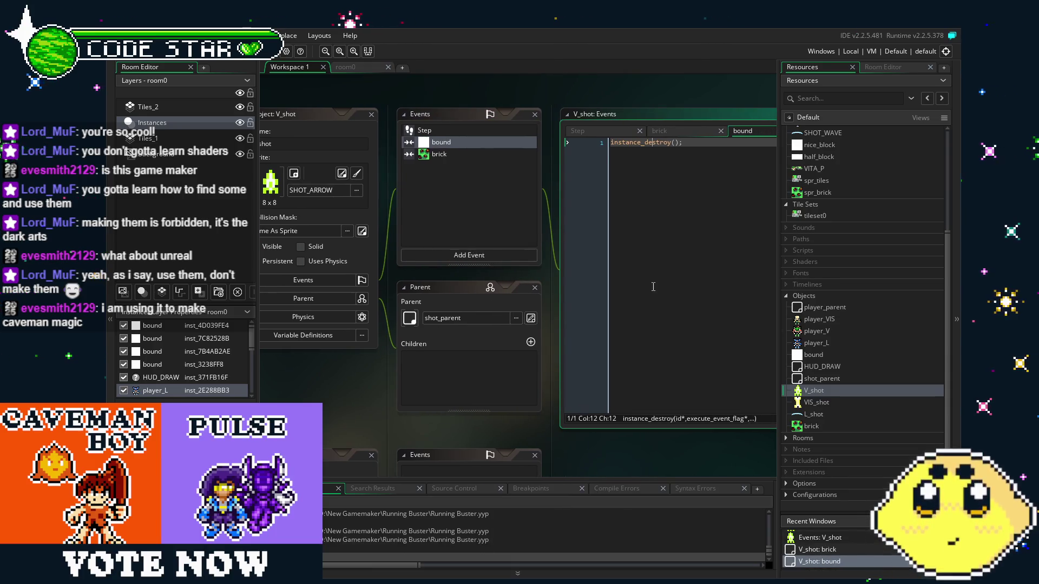
pyautogui.click(650, 328)
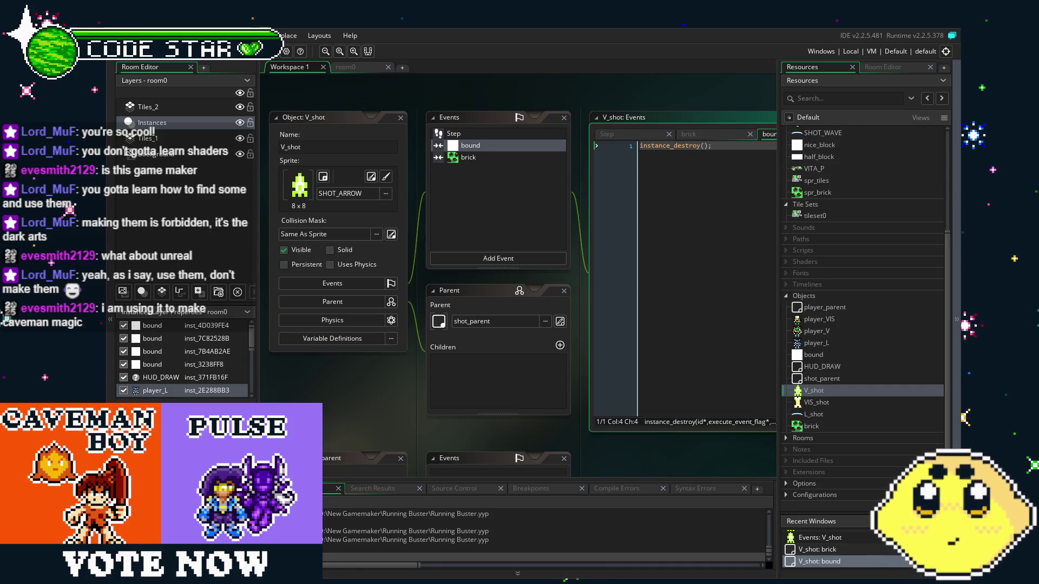
pyautogui.moveTo(343, 412)
pyautogui.mouseDown()
pyautogui.moveTo(371, 414)
pyautogui.moveTo(312, 407)
pyautogui.mouseUp()
pyautogui.click(460, 161)
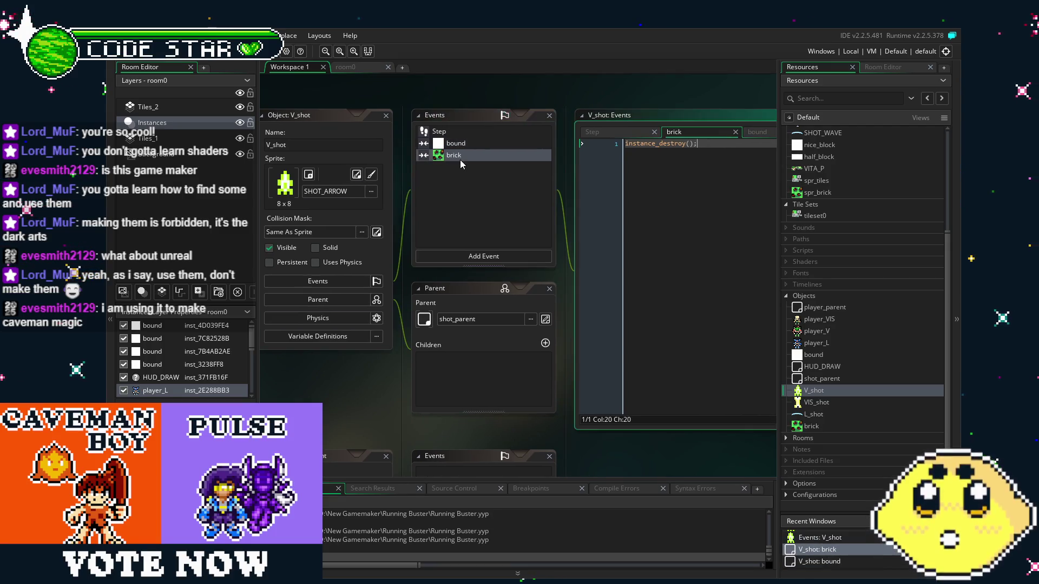
pyautogui.click(456, 143)
pyautogui.moveTo(478, 212)
pyautogui.mouseDown()
pyautogui.moveTo(443, 216)
pyautogui.moveTo(480, 223)
pyautogui.moveTo(482, 188)
pyautogui.mouseUp()
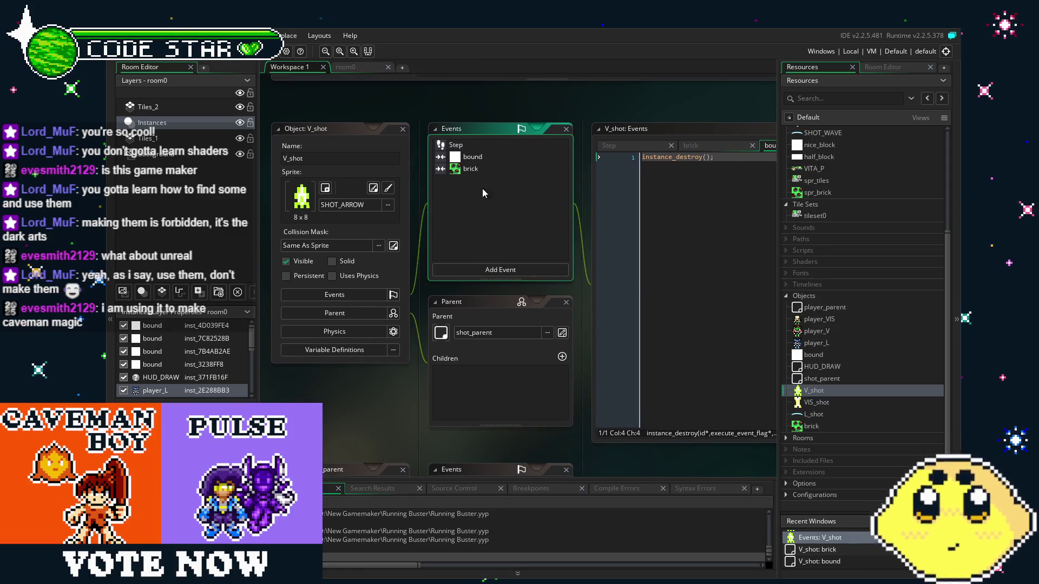
pyautogui.click(472, 152)
pyautogui.click(480, 158)
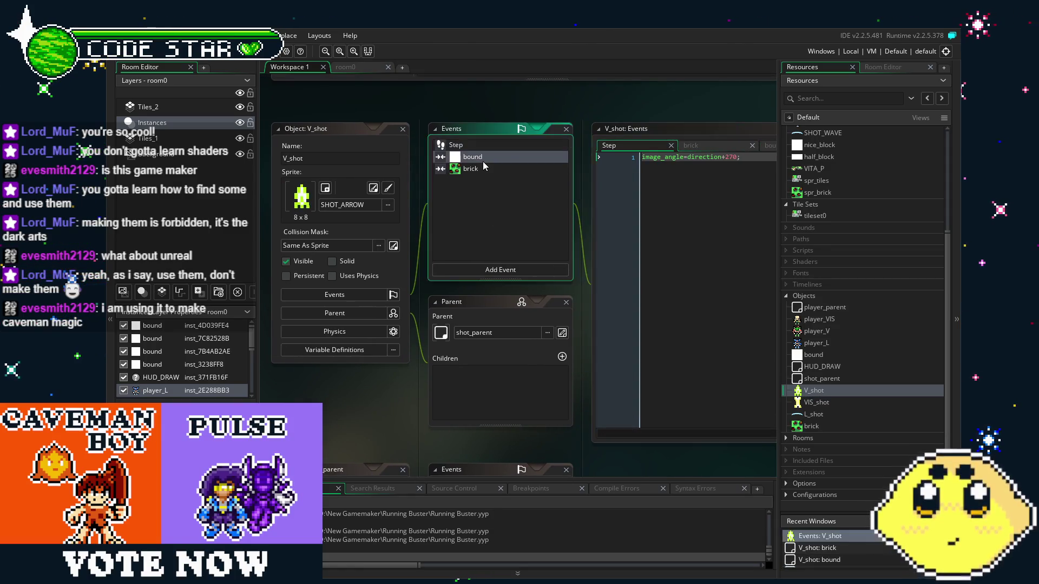
pyautogui.click(492, 170)
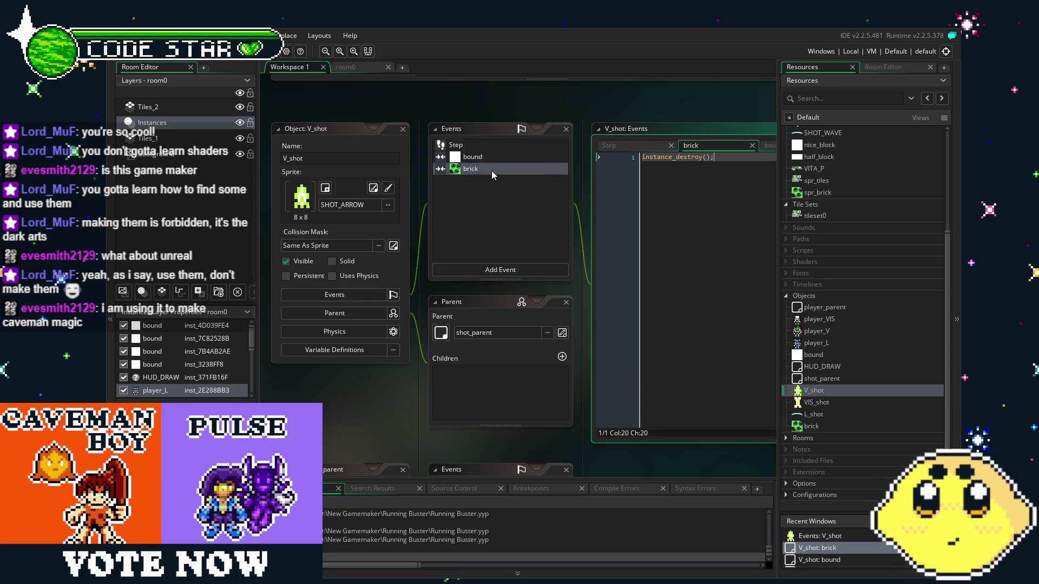
pyautogui.click(482, 249)
pyautogui.doubleClick(818, 403)
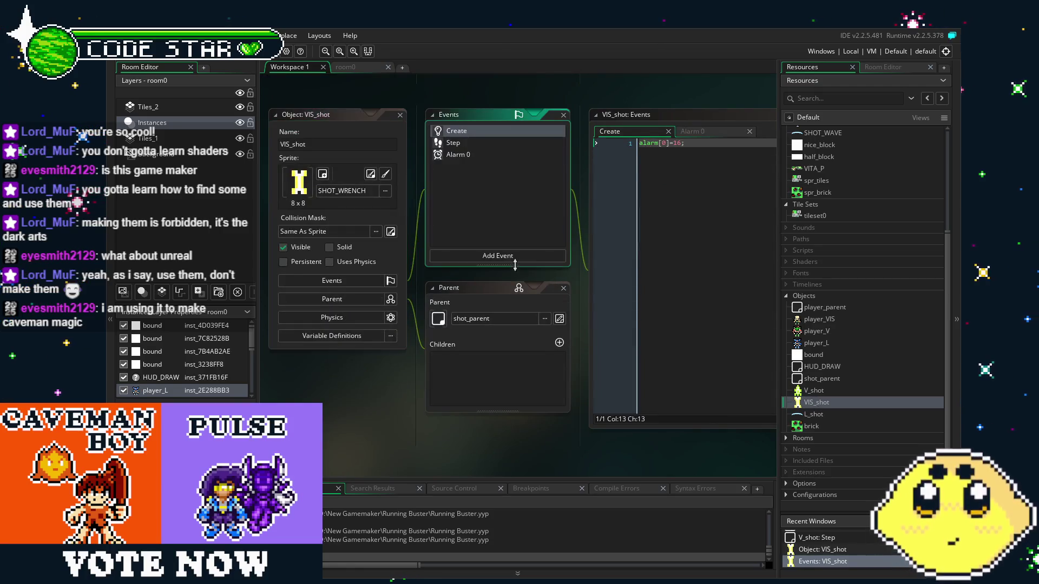
# - Add a bound collision event to VIS_shot with code instance_destroy();
pyautogui.click(503, 258)
pyautogui.moveTo(534, 410)
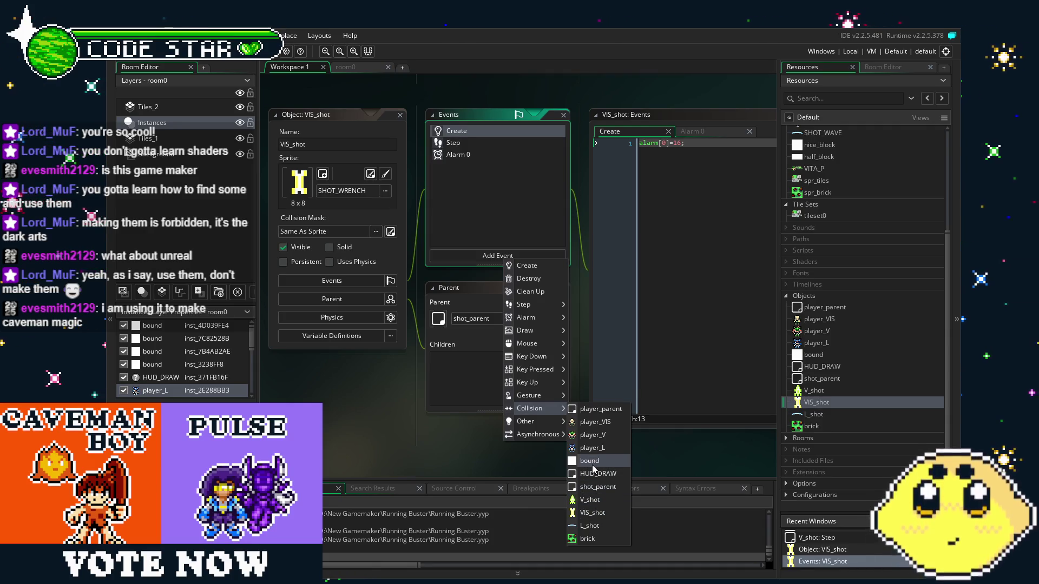
pyautogui.click(592, 463)
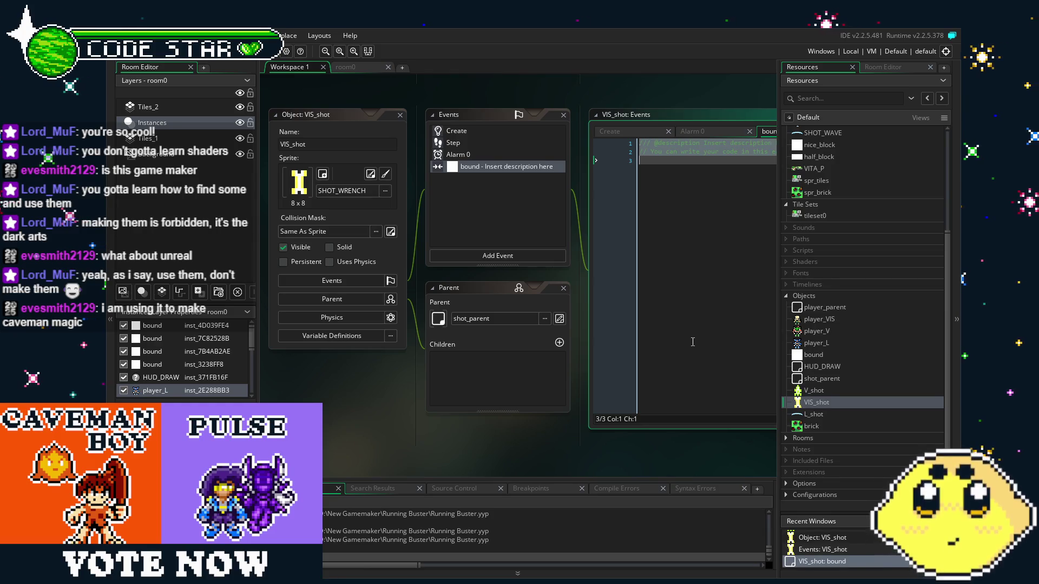
pyautogui.write('instance_destroy')
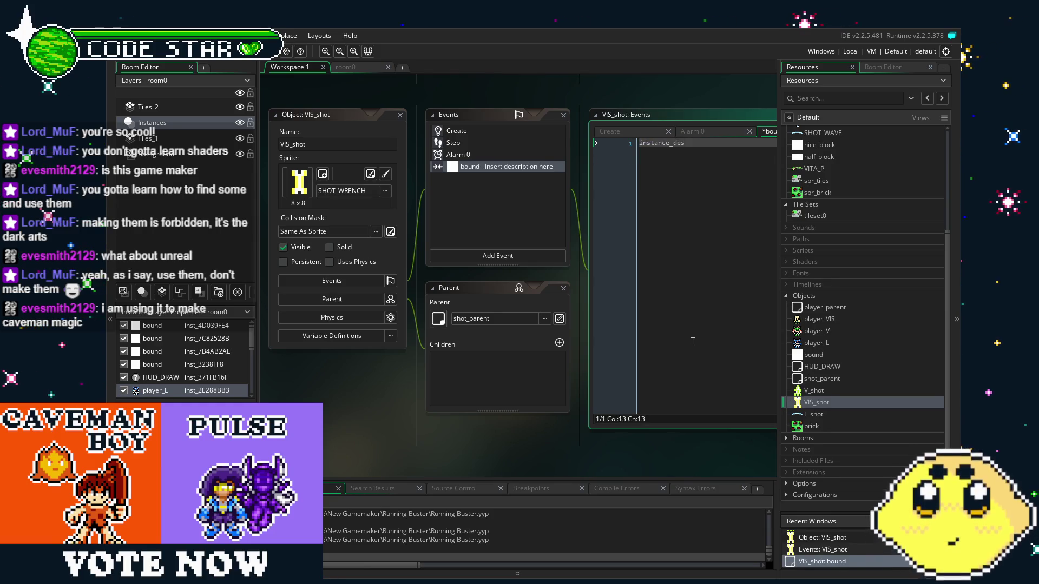
pyautogui.write('();')
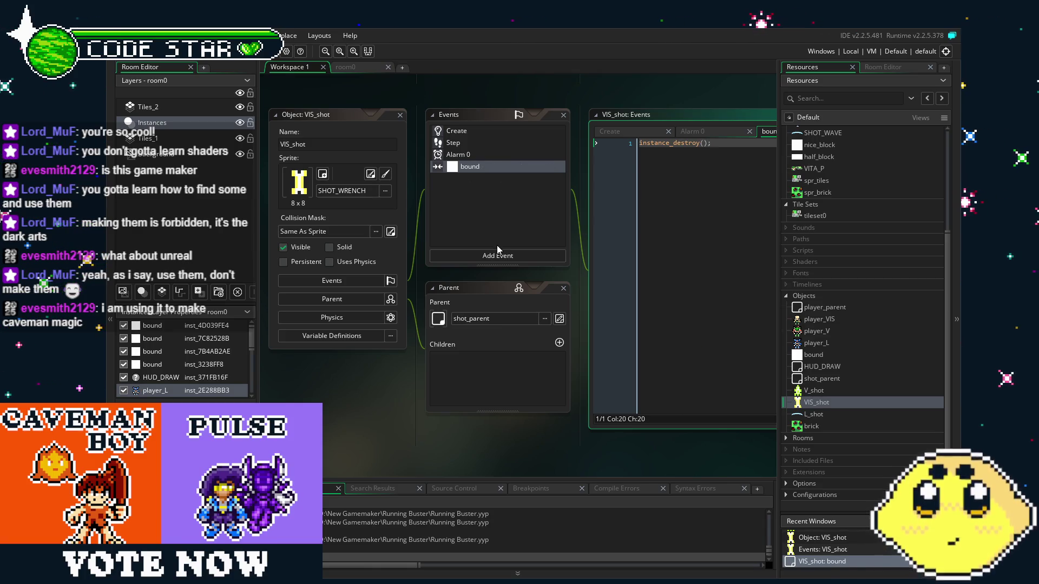
# - Add a brick collision event to VIS_shot with its destroy code, then open L_shot
pyautogui.click(477, 255)
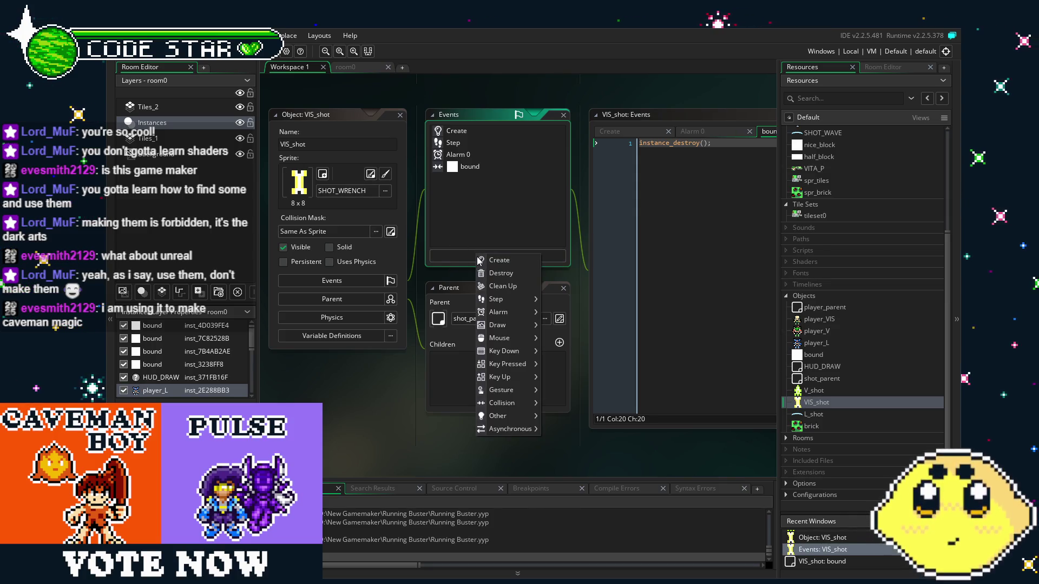
pyautogui.moveTo(500, 379)
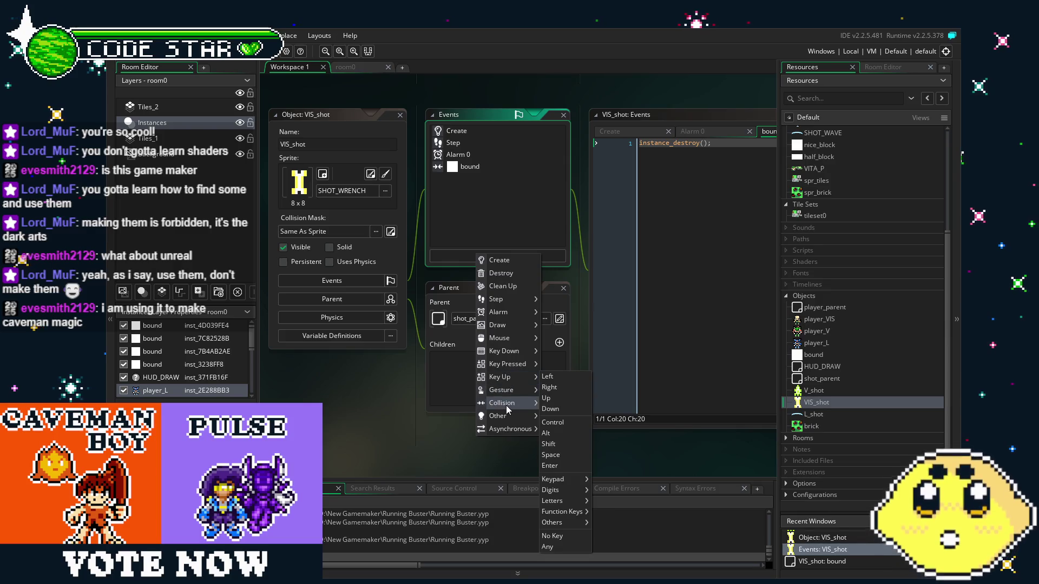
pyautogui.moveTo(508, 414)
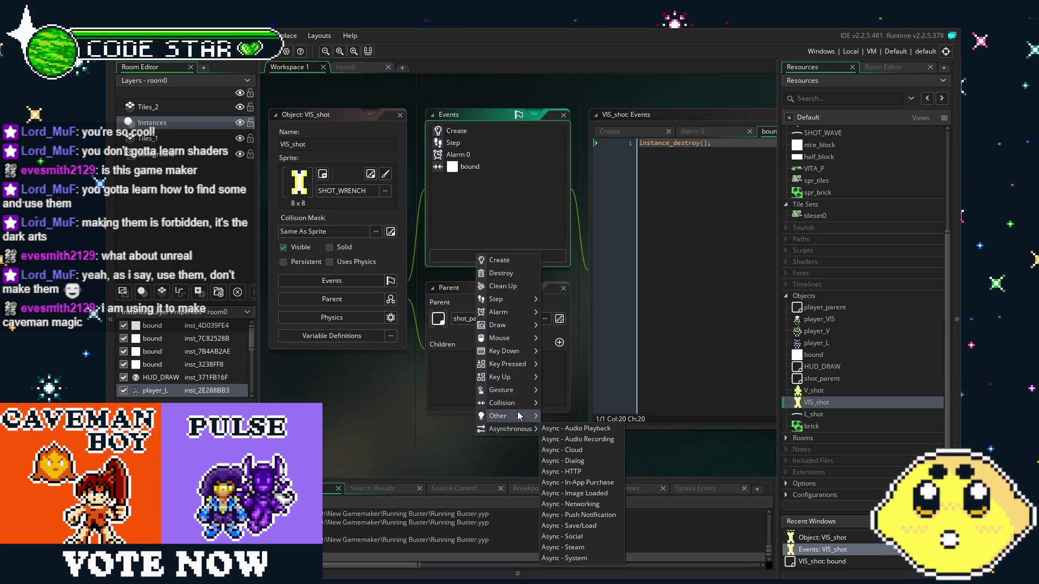
pyautogui.moveTo(519, 416)
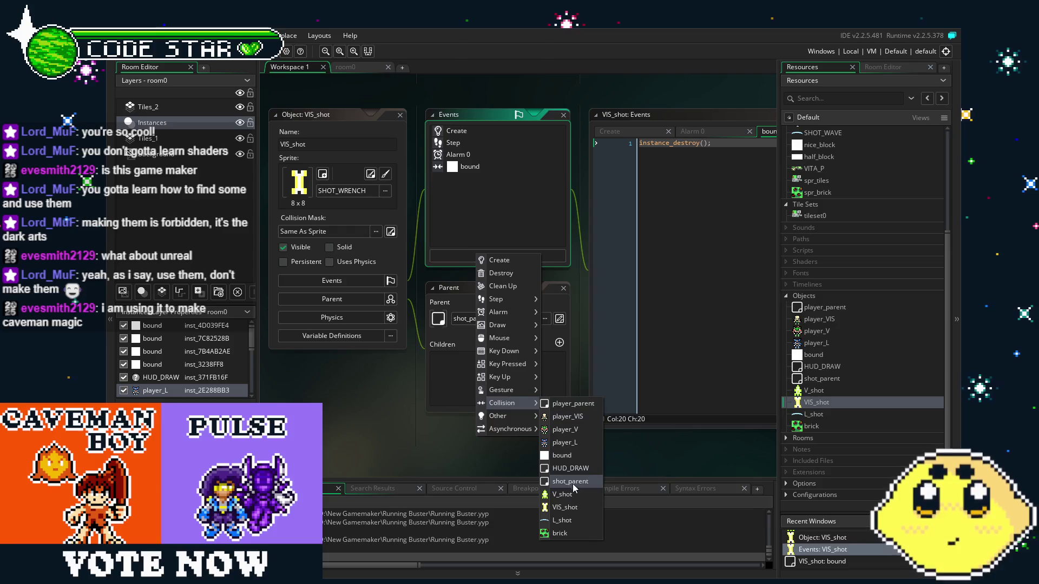
pyautogui.click(573, 534)
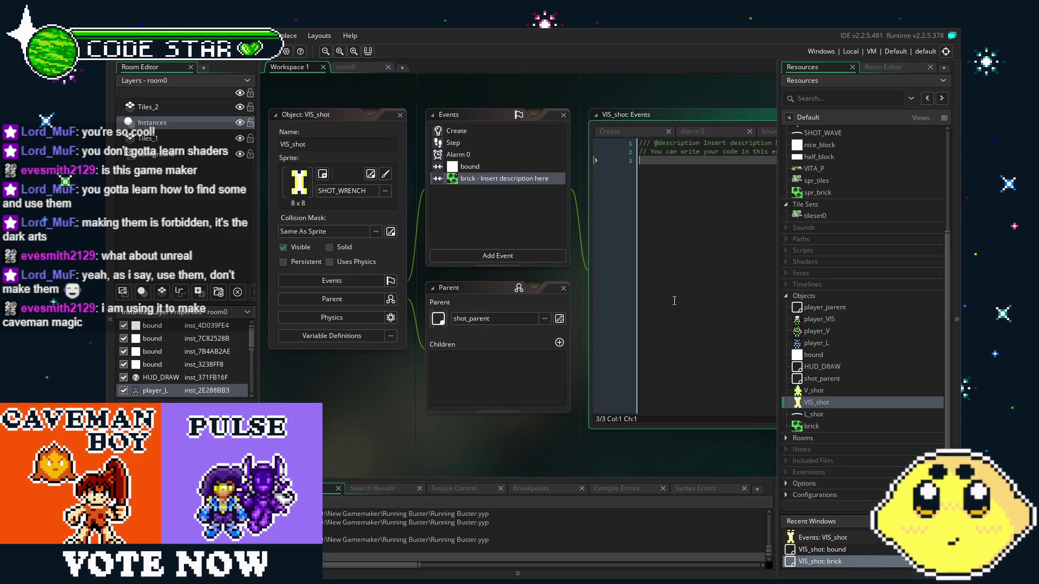
pyautogui.write('oms')
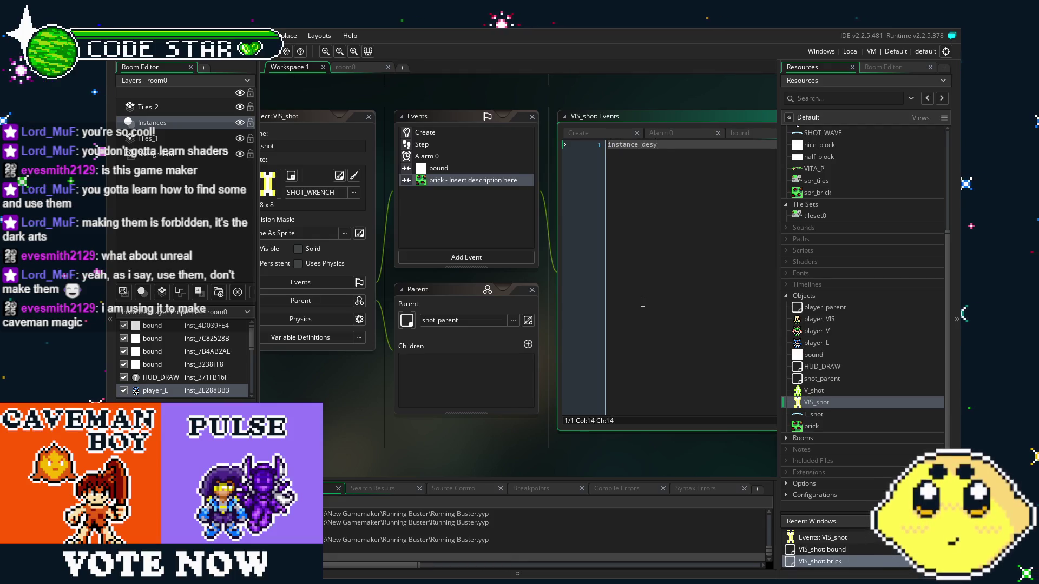
pyautogui.press('BackSpace')
pyautogui.press('BackSpace')
pyautogui.press('BackSpace')
pyautogui.write('troy(')
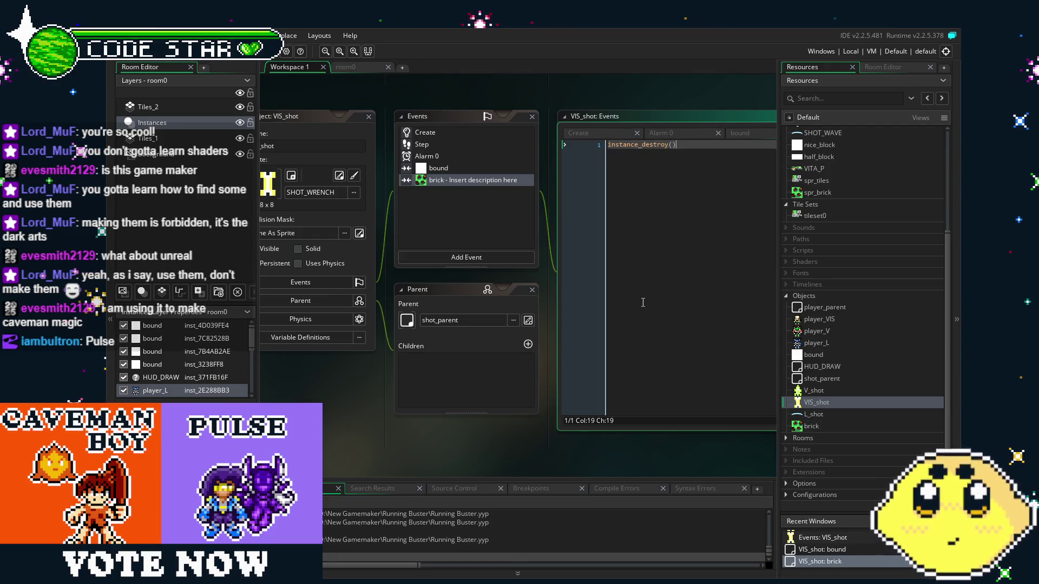
pyautogui.write(';')
pyautogui.click(631, 144)
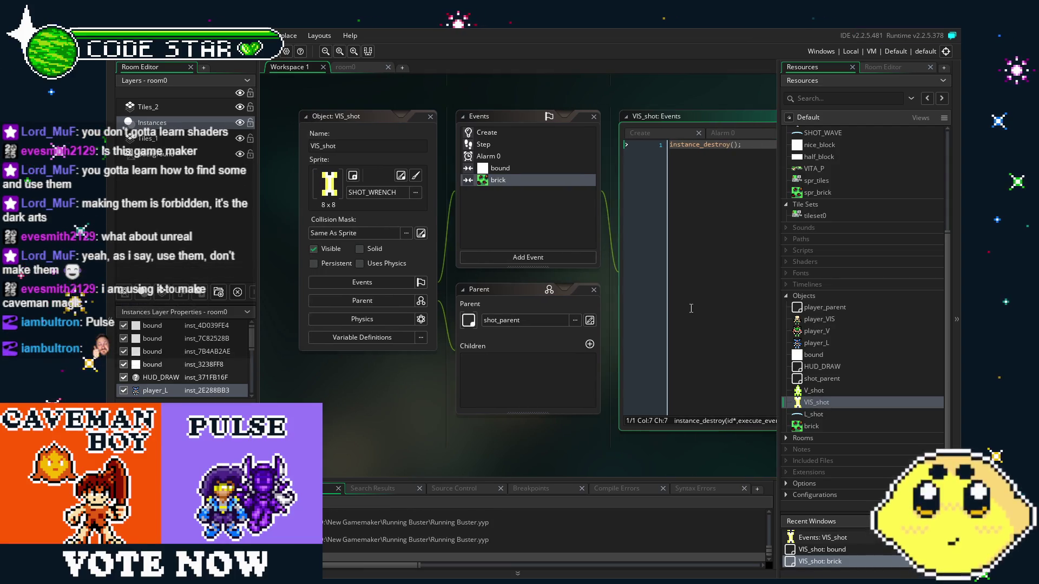
pyautogui.click(819, 414)
pyautogui.doubleClick(820, 414)
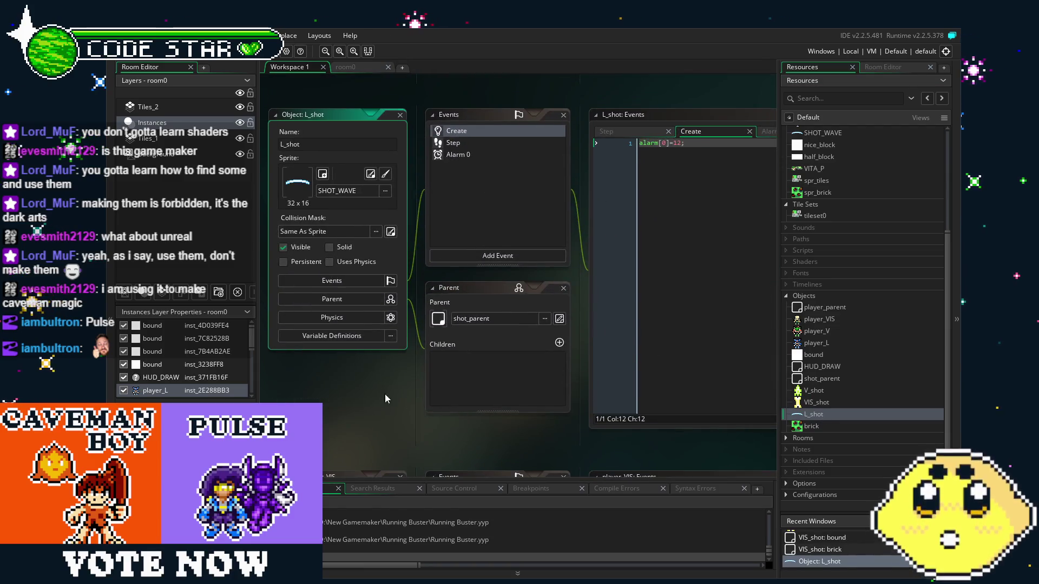
# - Return to the room0 layout and show the Resources tree again
pyautogui.moveTo(368, 397); pyautogui.dragTo(392, 405)
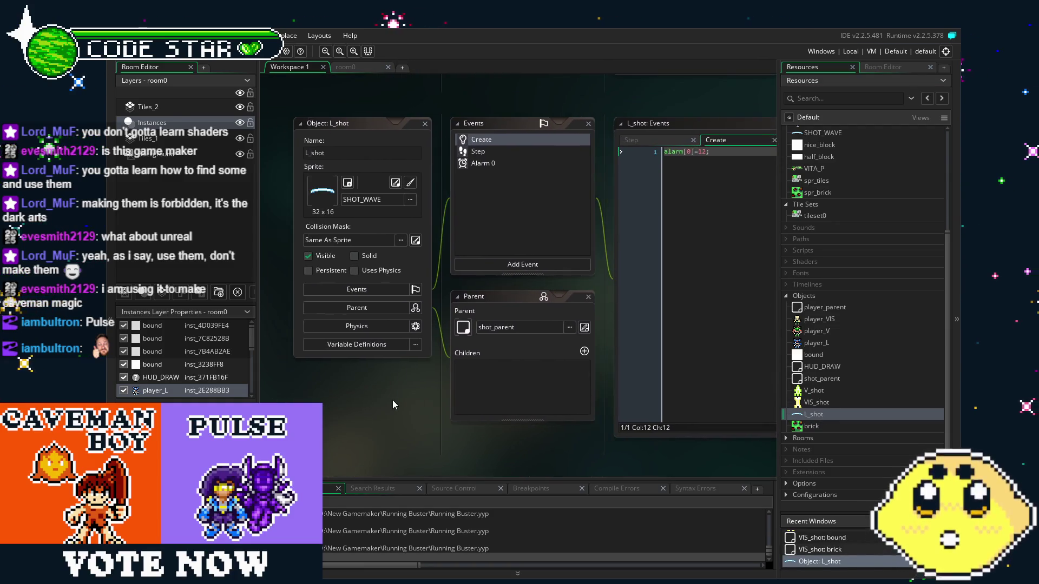
pyautogui.click(360, 67)
pyautogui.scroll(2, 566, 346)
pyautogui.click(814, 67)
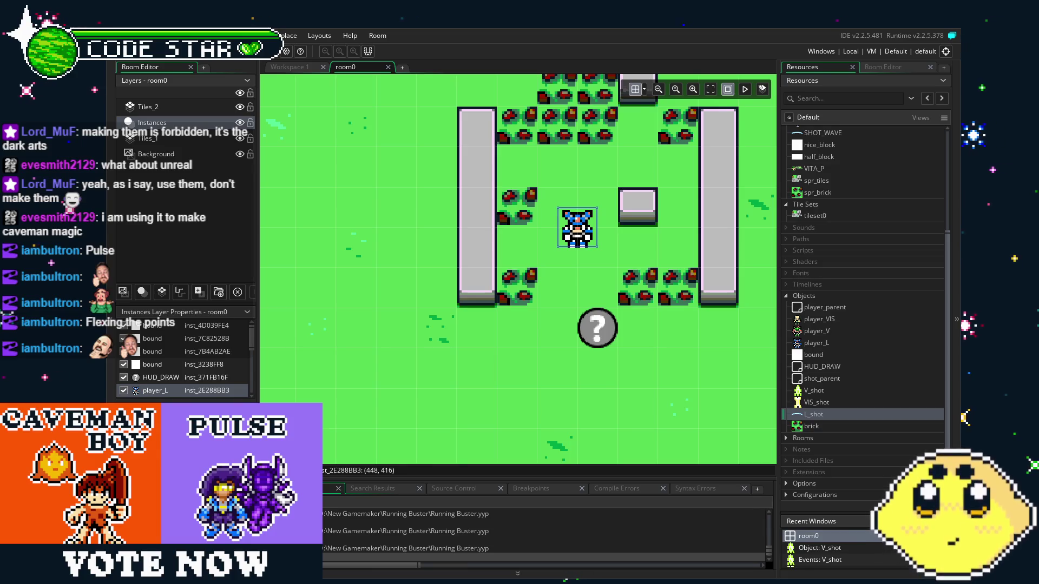
# - Scroll the Resources list and pan the GameMaker room view before bringing up Aseprite with SHOT_WAVE
pyautogui.hscroll(3, 398, 394)
pyautogui.scroll(-2, 398, 394)
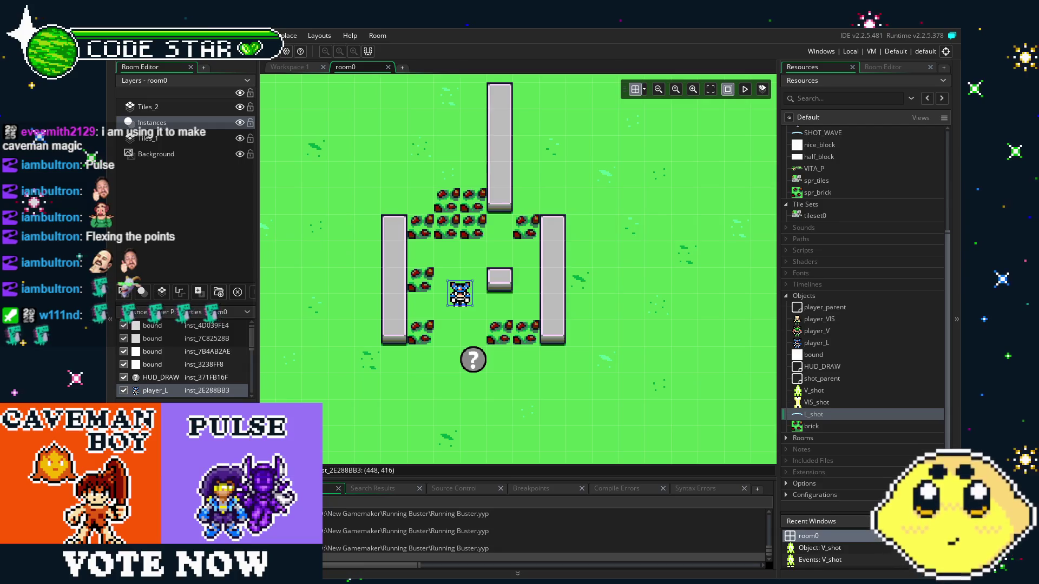
pyautogui.moveTo(432, 385); pyautogui.dragTo(456, 388)
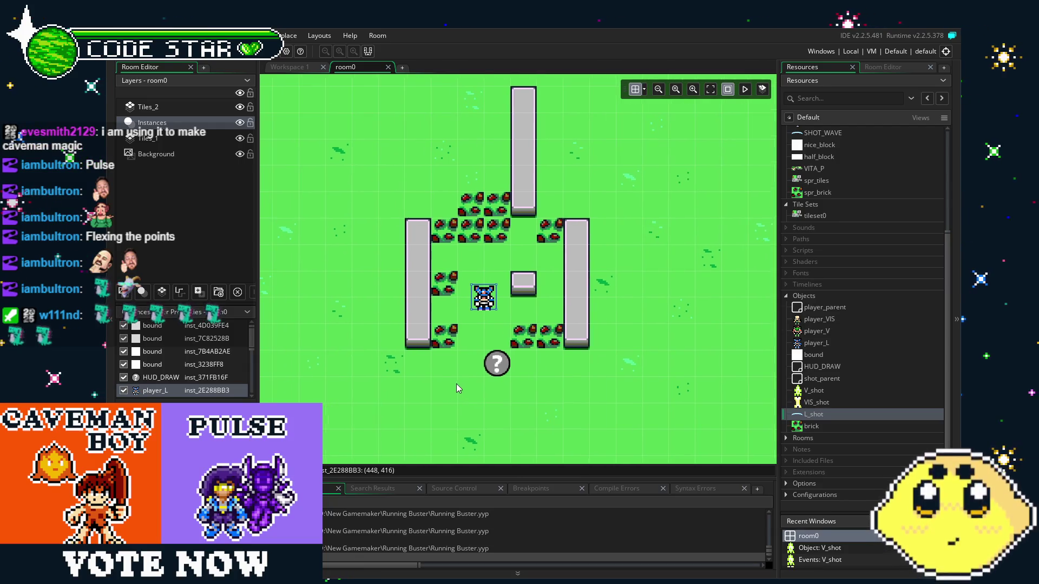
pyautogui.scroll(5, 456, 385)
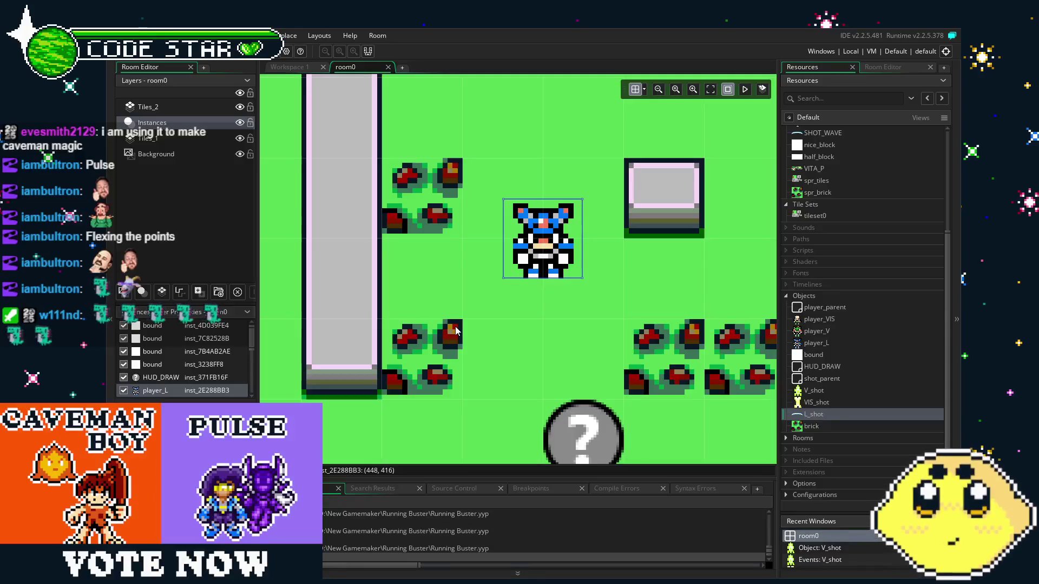
pyautogui.scroll(-3, 478, 392)
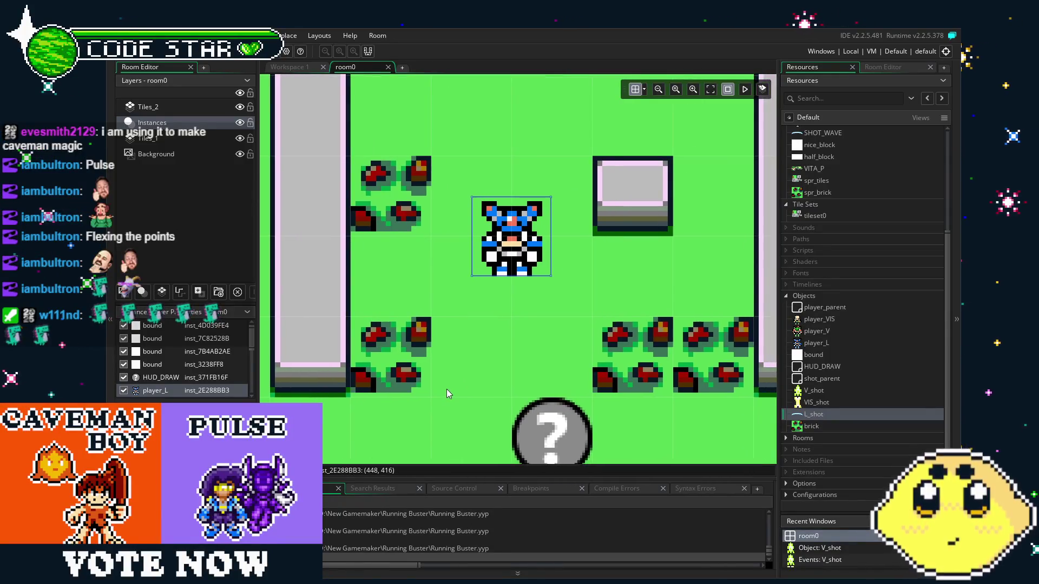
pyautogui.scroll(-2, 446, 388)
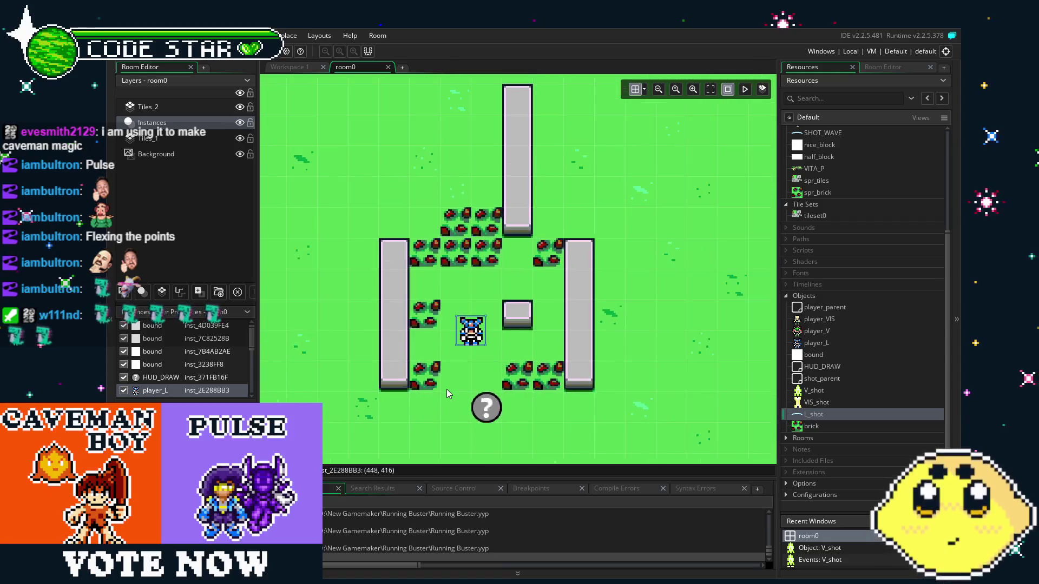
pyautogui.moveTo(460, 373); pyautogui.dragTo(501, 348)
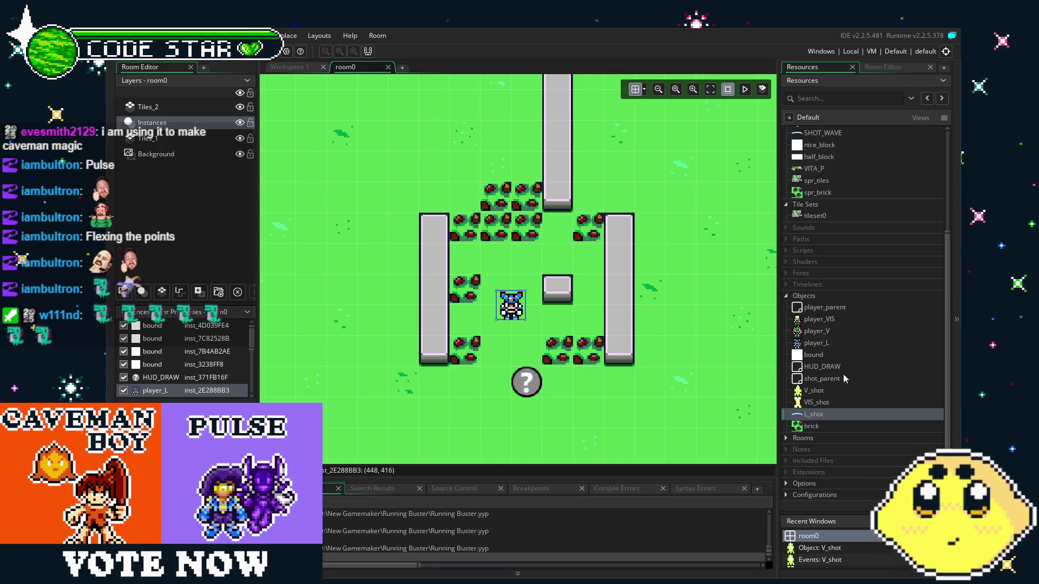
pyautogui.moveTo(701, 393); pyautogui.dragTo(655, 352)
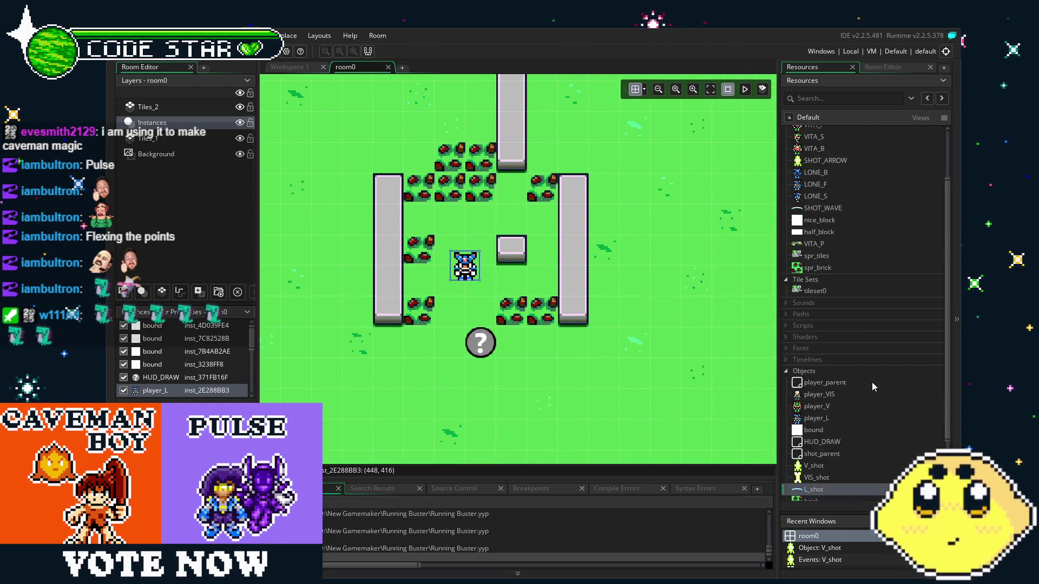
pyautogui.scroll(3, 872, 382)
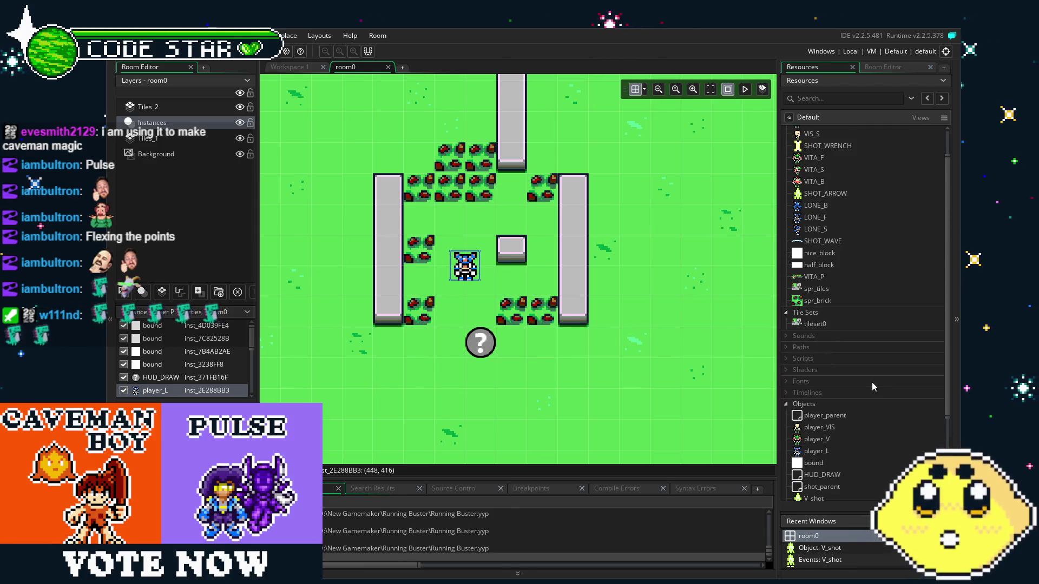
pyautogui.scroll(1, 872, 382)
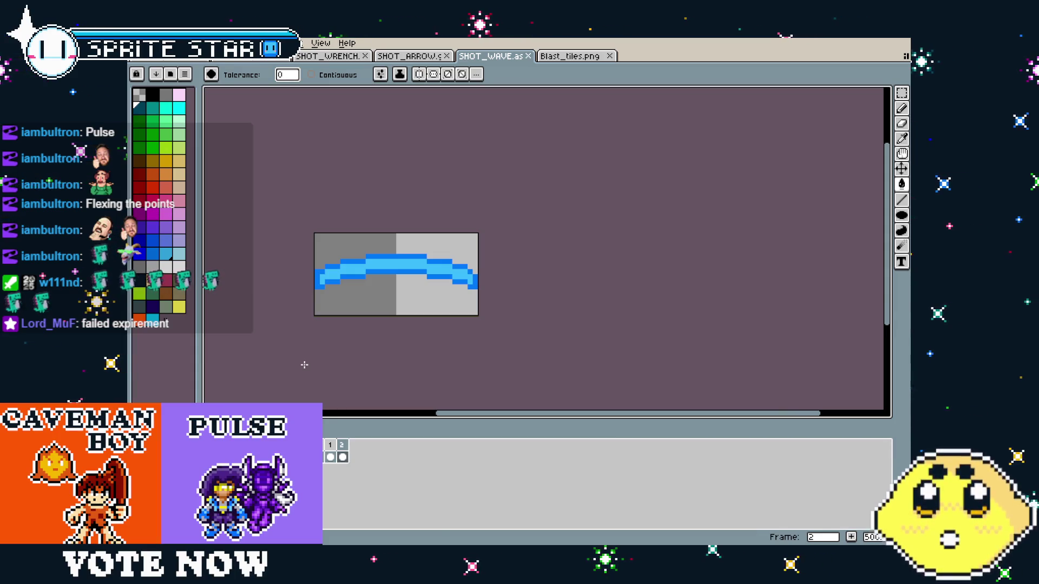
# - Switch over to the SHOT_WRENCH sprite tab
pyautogui.click(135, 43)
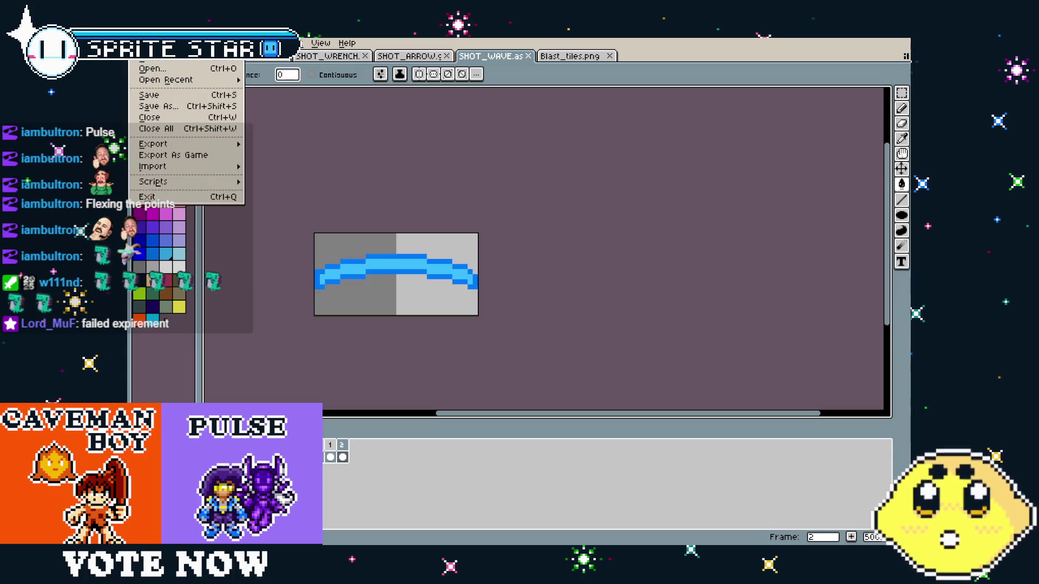
pyautogui.click(135, 42)
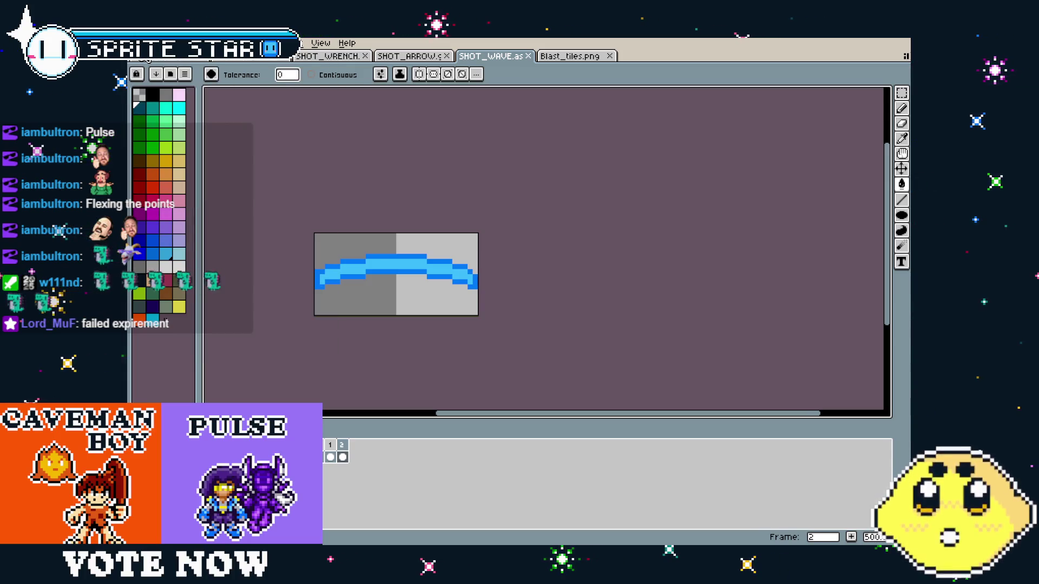
pyautogui.hotkey('ctrl', 'shift', 'Tab')
pyautogui.hotkey('ctrl', 'shift', 'Tab')
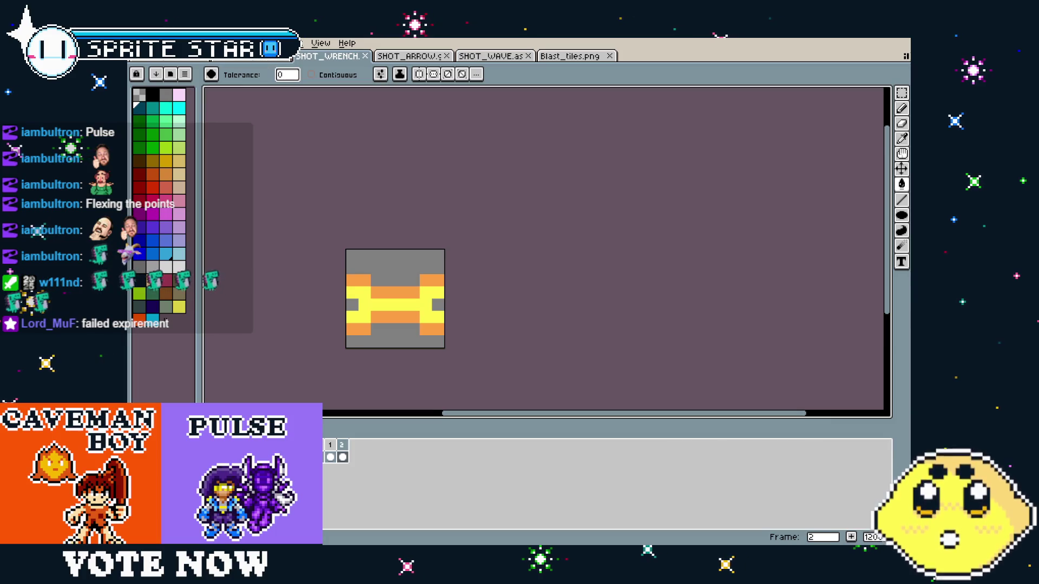
# - Create a new 32×32 RGBA sprite with a transparent background
pyautogui.click(136, 43)
pyautogui.click(144, 65)
pyautogui.press('Tab')
pyautogui.write('32')
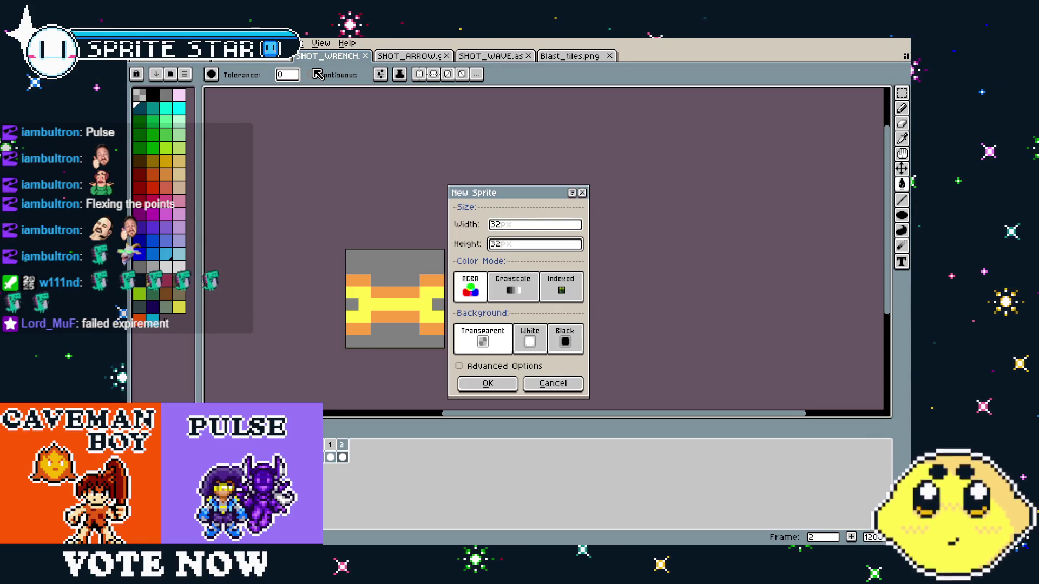
pyautogui.press('Return')
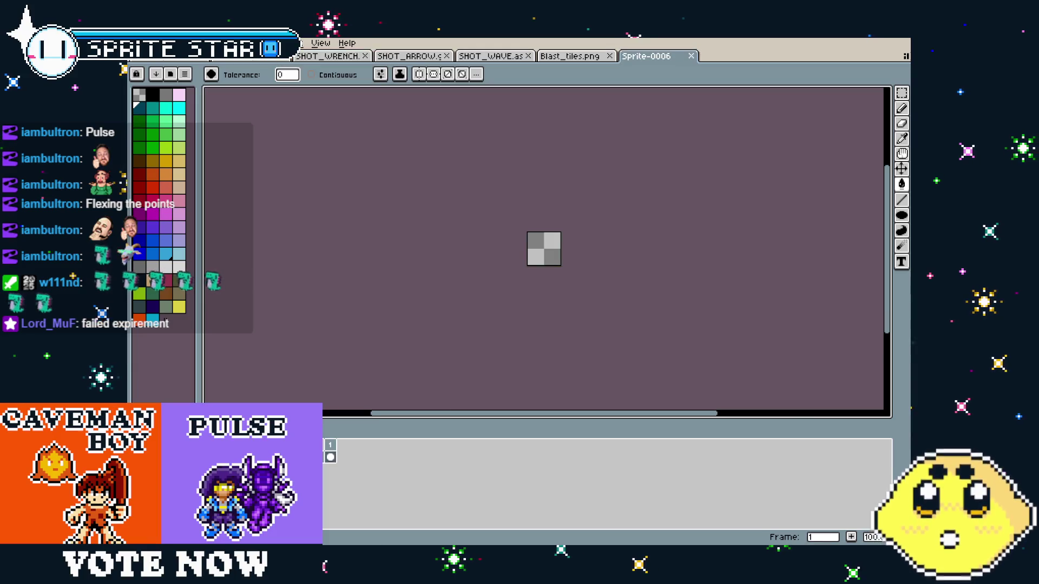
# - Draw a dark navy filled circle spanning the whole 32×32 canvas
pyautogui.scroll(5, 579, 281)
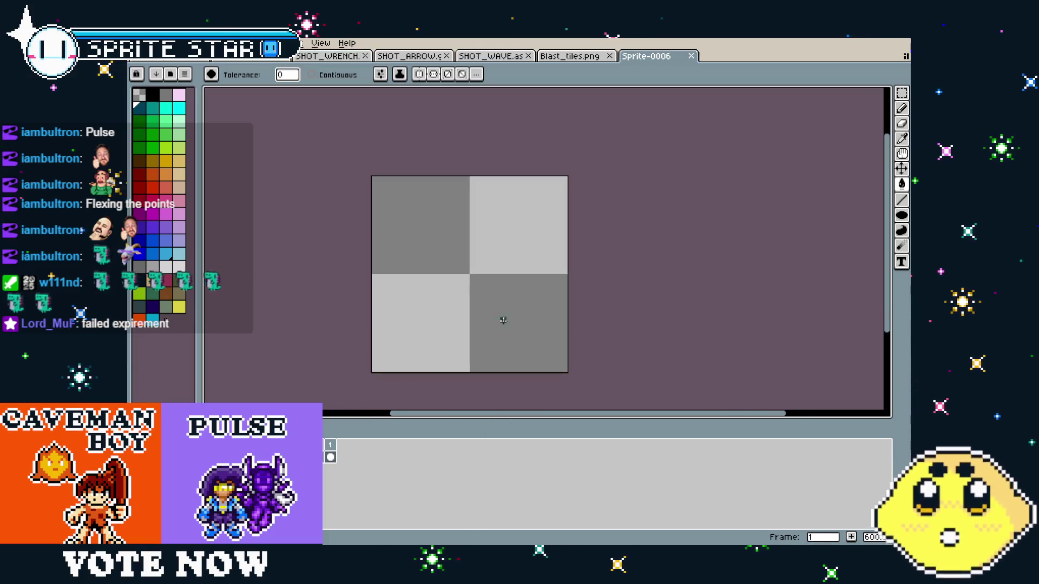
pyautogui.click(166, 249)
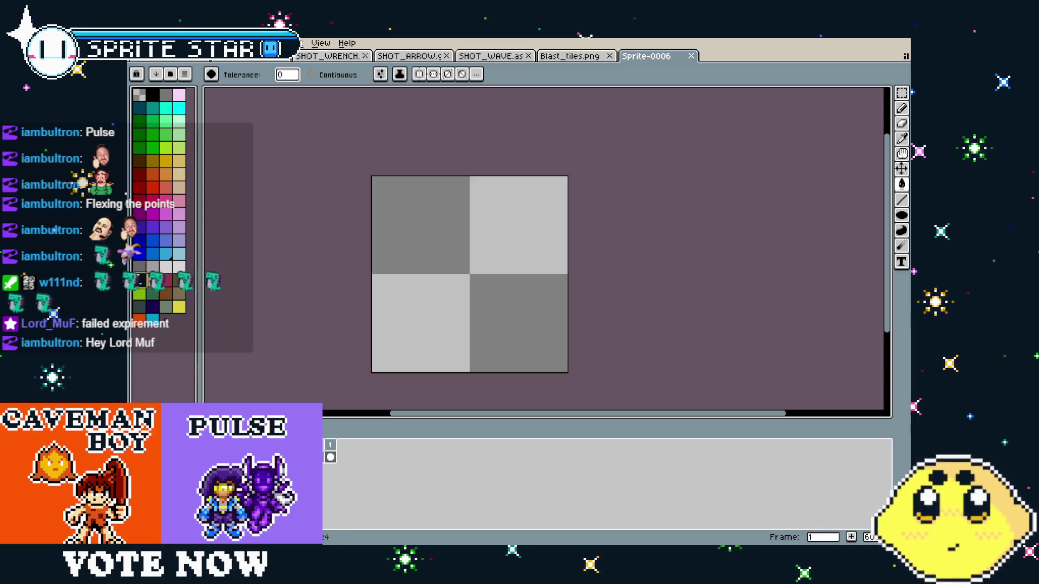
pyautogui.click(901, 215)
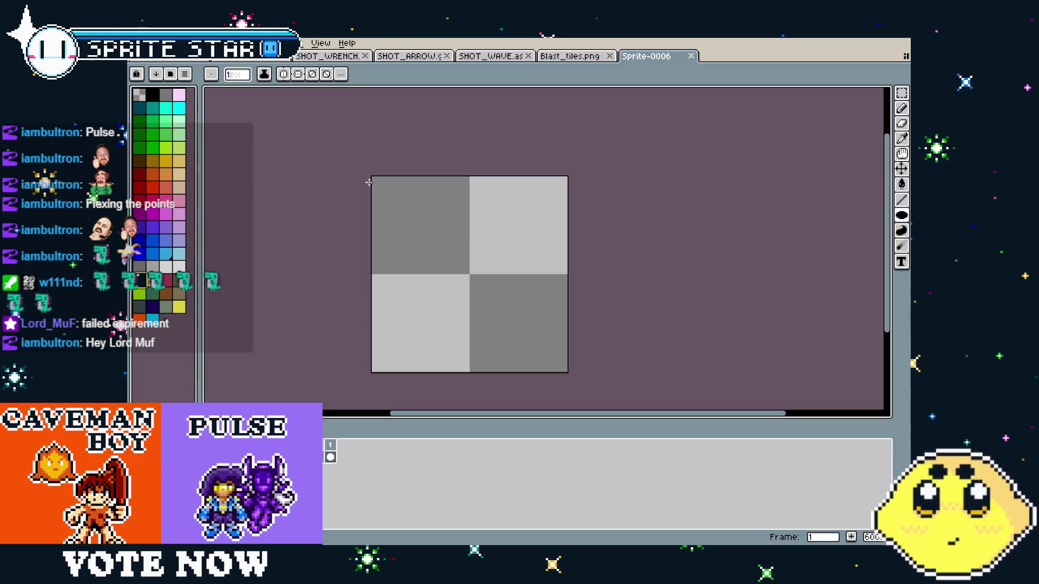
pyautogui.moveTo(375, 178); pyautogui.dragTo(563, 368)
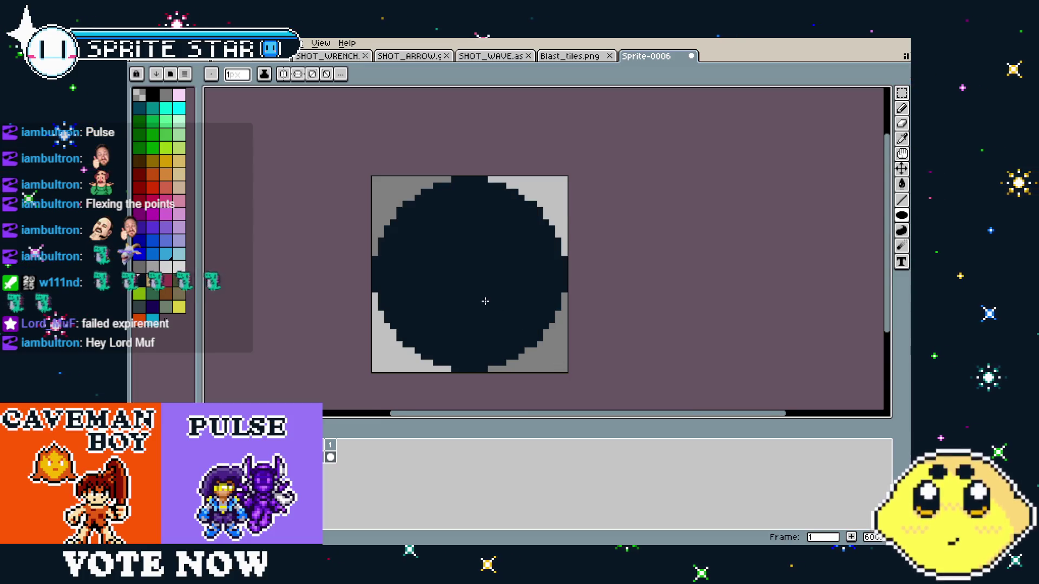
pyautogui.scroll(-3, 491, 325)
pyautogui.scroll(8, 482, 330)
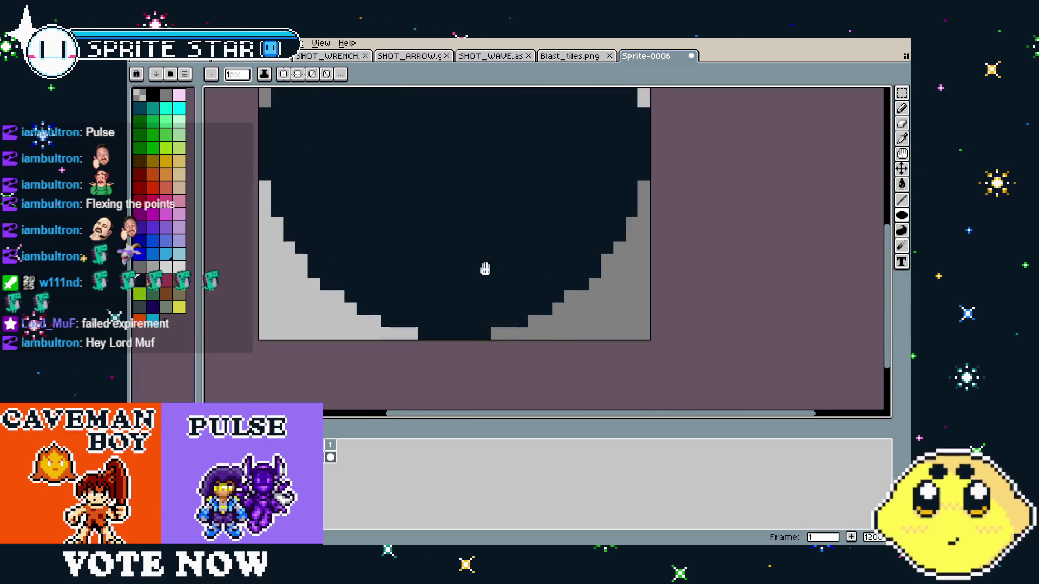
pyautogui.scroll(-4, 497, 315)
pyautogui.moveTo(497, 315); pyautogui.dragTo(506, 307)
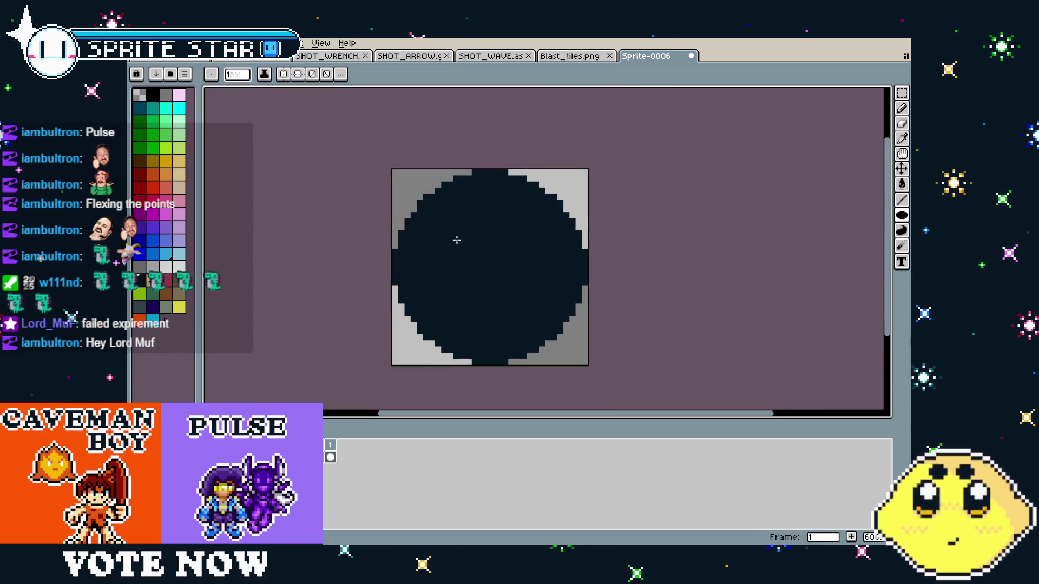
# - Paint a light-blue highlight blob near the ball's upper right, redoing it with a 1px brush
pyautogui.click(183, 265)
pyautogui.press('b')
pyautogui.moveTo(560, 258); pyautogui.dragTo(536, 237)
pyautogui.hotkey('ctrl', 'z')
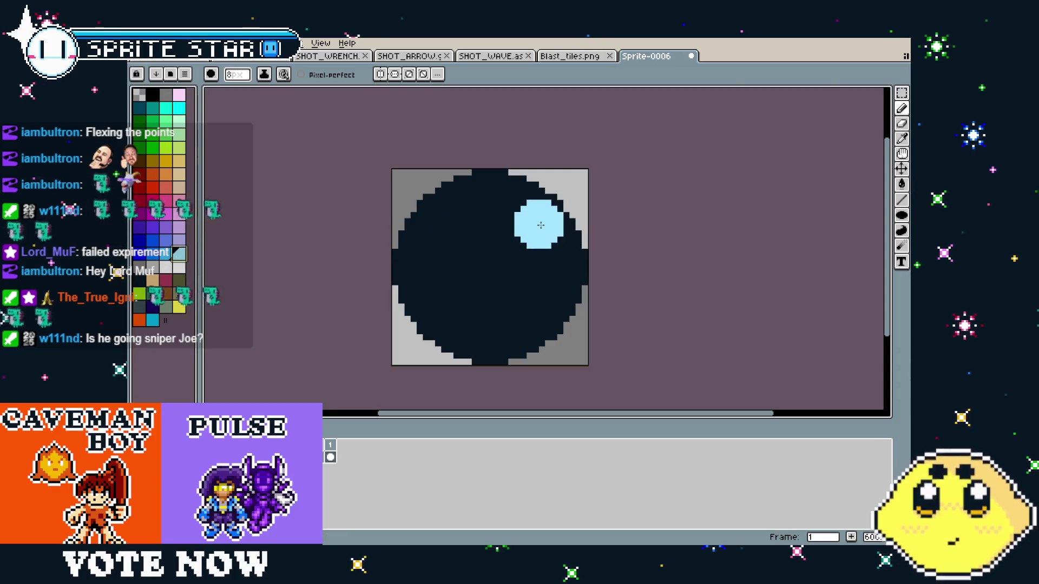
pyautogui.press('-')
pyautogui.press('-')
pyautogui.press('-')
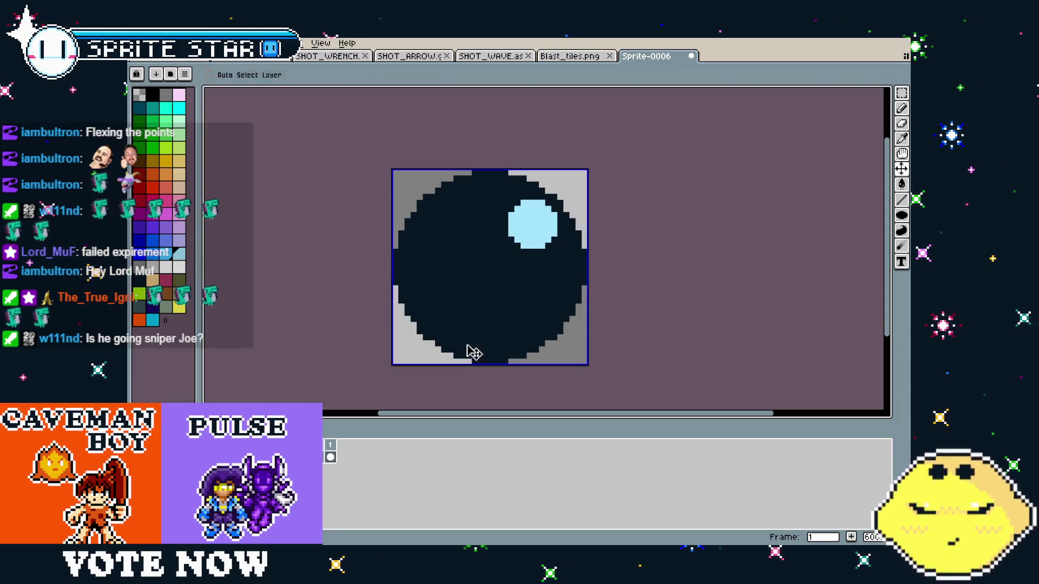
pyautogui.scroll(-2, 467, 344)
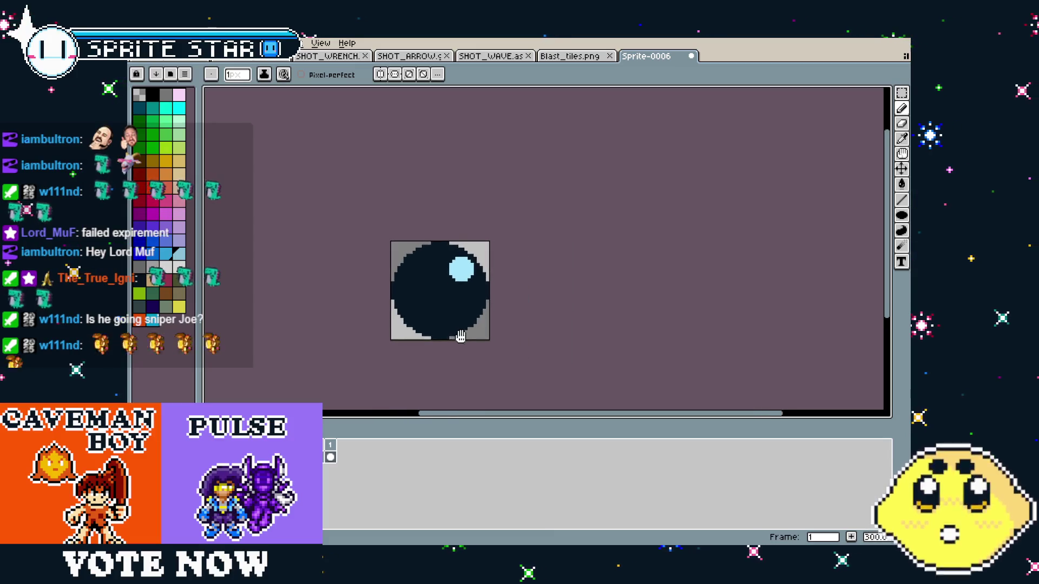
pyautogui.scroll(1, 457, 337)
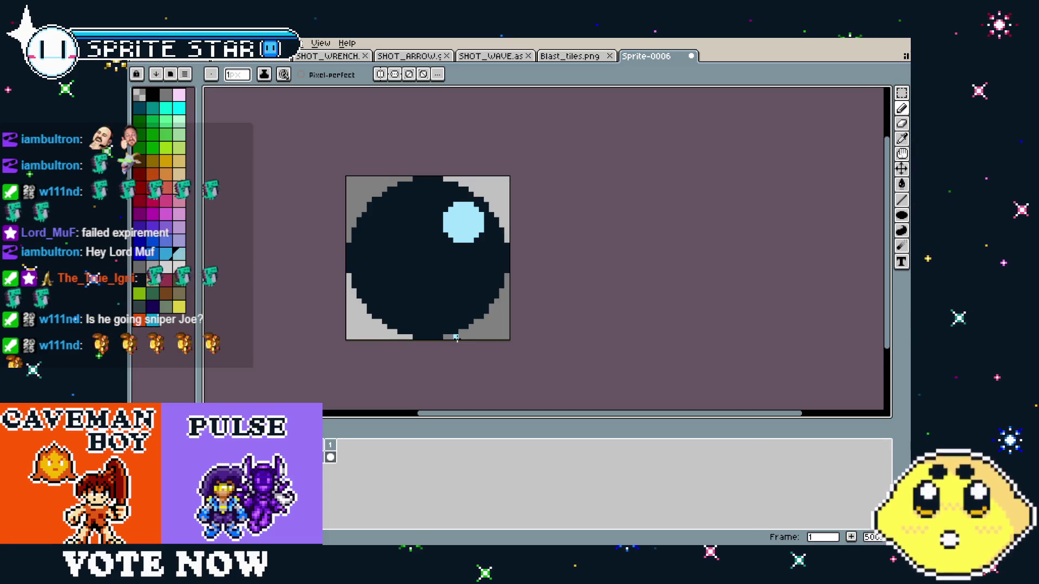
pyautogui.moveTo(454, 305); pyautogui.dragTo(439, 308)
pyautogui.scroll(-1, 439, 298)
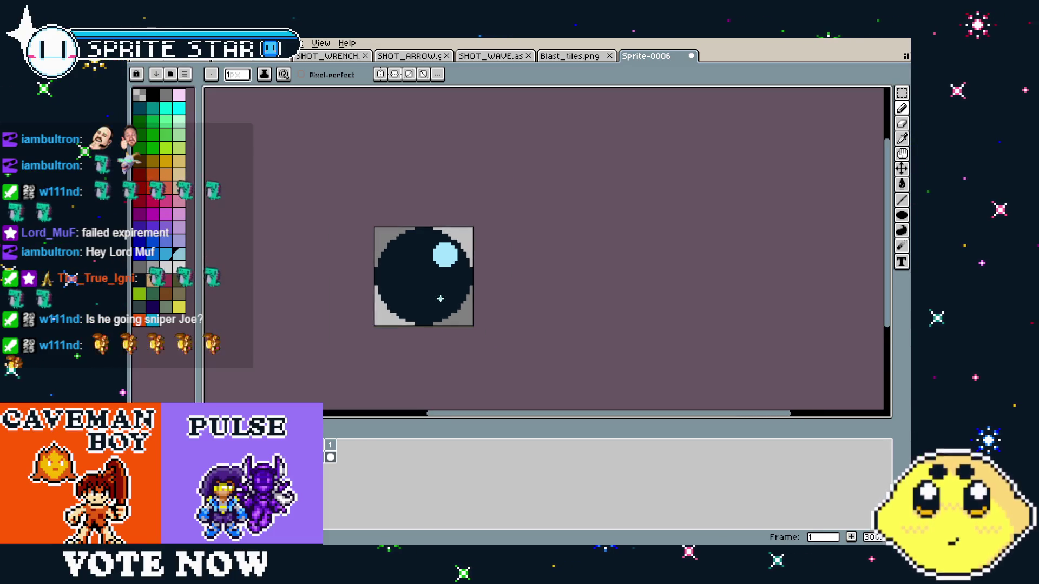
pyautogui.scroll(3, 433, 292)
pyautogui.press('+')
pyautogui.press('+')
pyautogui.press('+')
pyautogui.click(437, 273)
pyautogui.press('+')
pyautogui.press('+')
pyautogui.press('+')
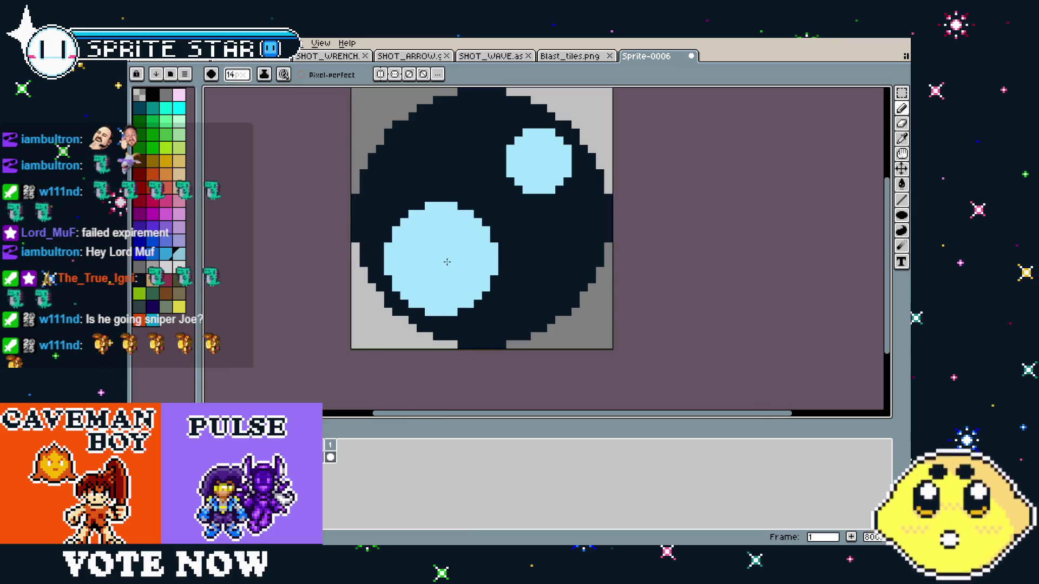
pyautogui.click(168, 282)
pyautogui.press('+')
pyautogui.press('+')
pyautogui.press('+')
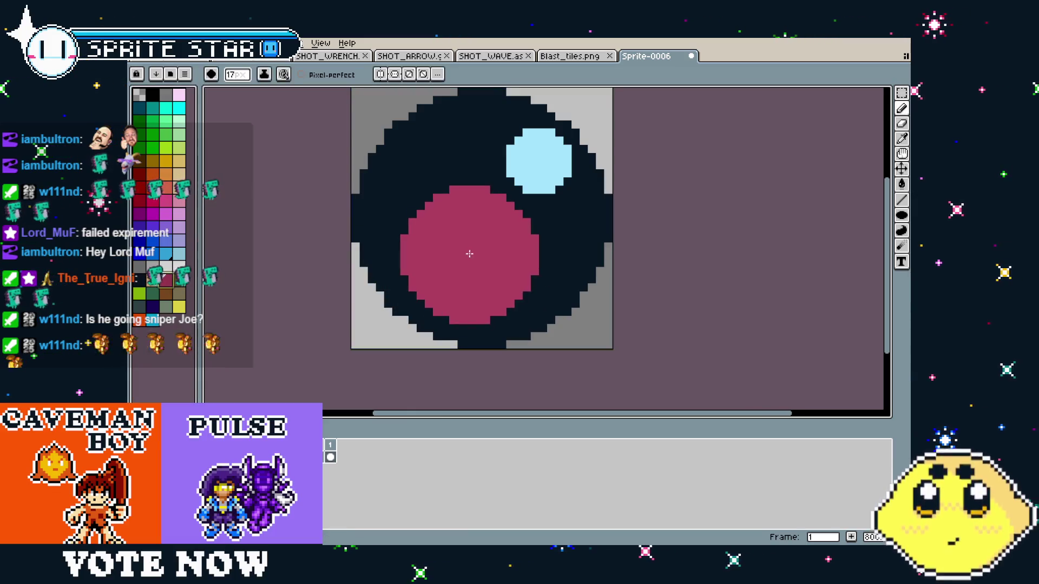
pyautogui.click(448, 248)
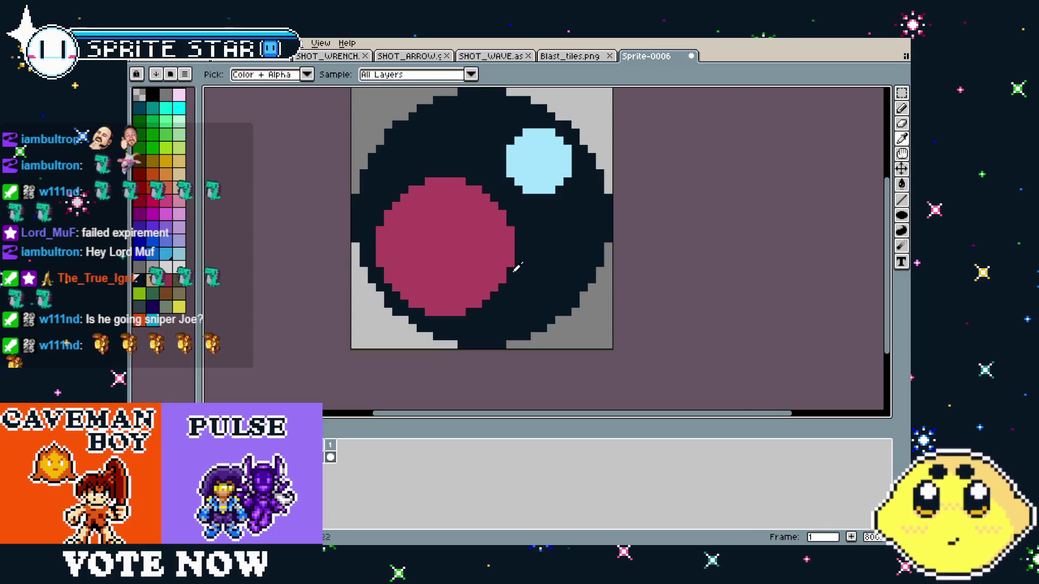
pyautogui.press('x')
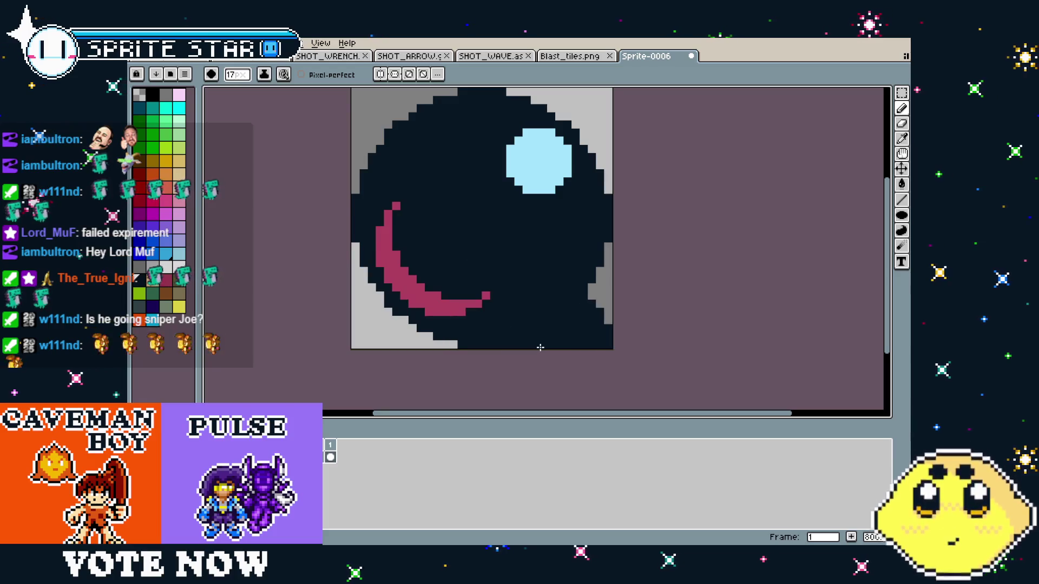
pyautogui.scroll(-4, 550, 300)
pyautogui.scroll(-2, 757, 360)
pyautogui.scroll(4, 638, 352)
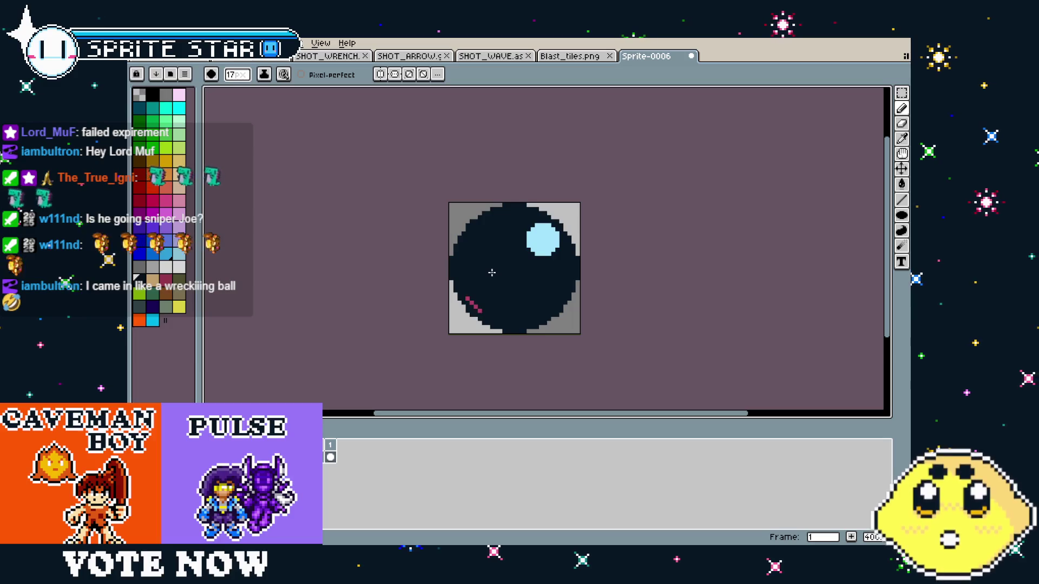
pyautogui.scroll(-2, 668, 278)
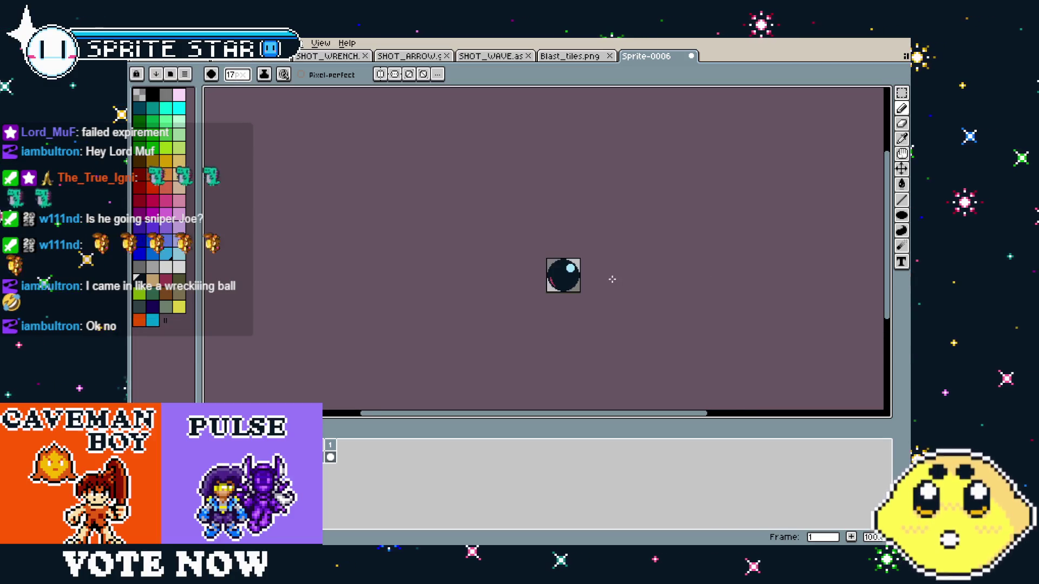
pyautogui.scroll(4, 612, 279)
pyautogui.moveTo(611, 279); pyautogui.dragTo(632, 279)
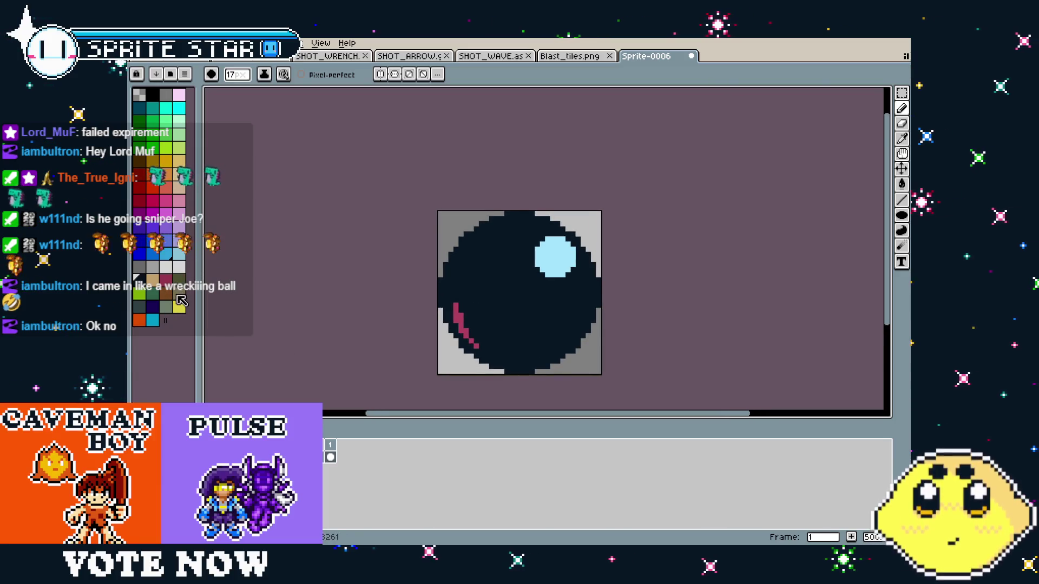
pyautogui.hotkey('ctrl', 'z')
pyautogui.hotkey('ctrl', 'y')
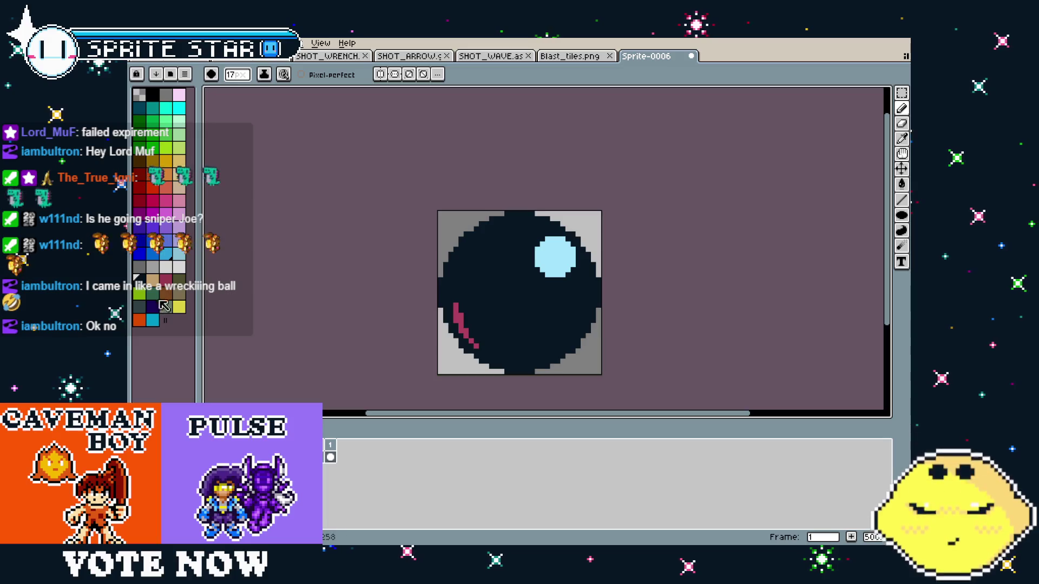
pyautogui.press('w')
pyautogui.click(501, 300)
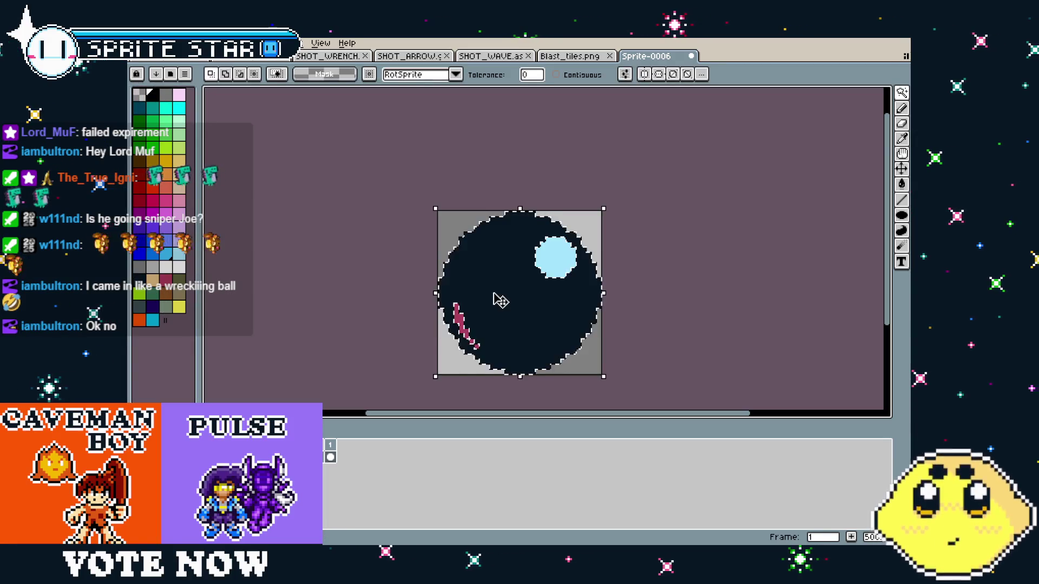
pyautogui.press('b')
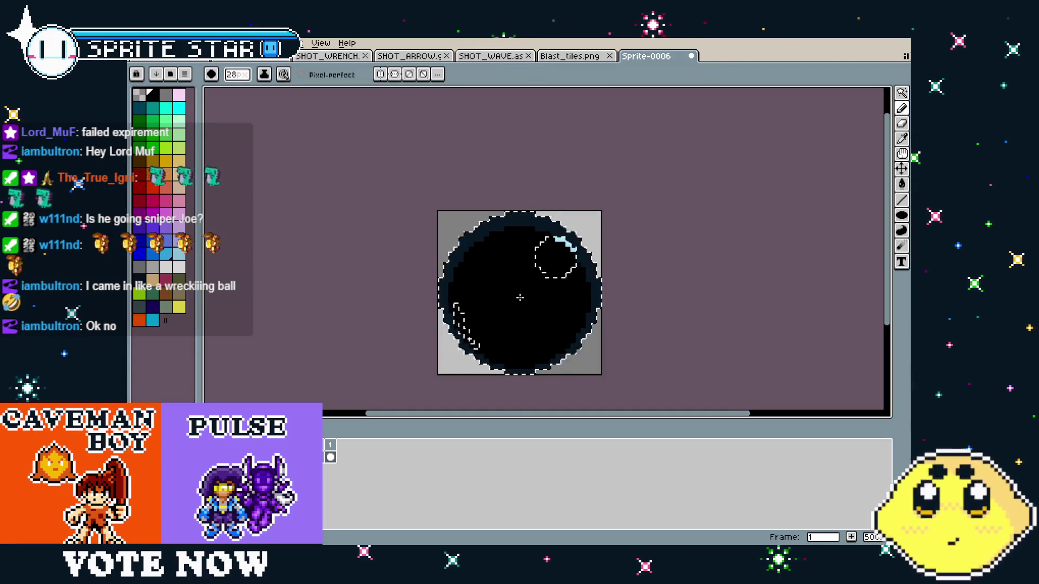
pyautogui.hotkey('ctrl', 'd')
pyautogui.scroll(-3, 814, 332)
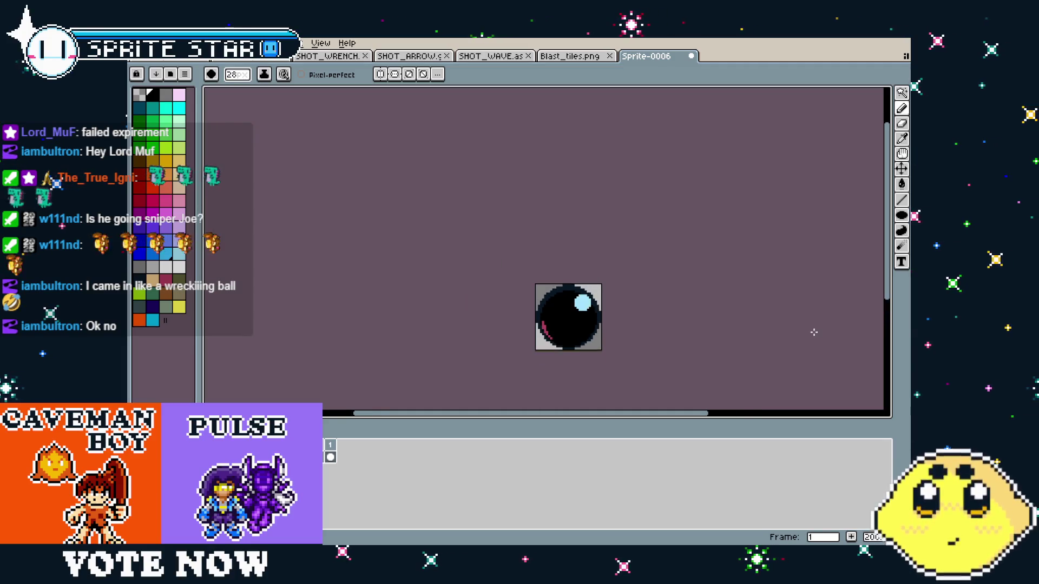
pyautogui.scroll(3, 600, 351)
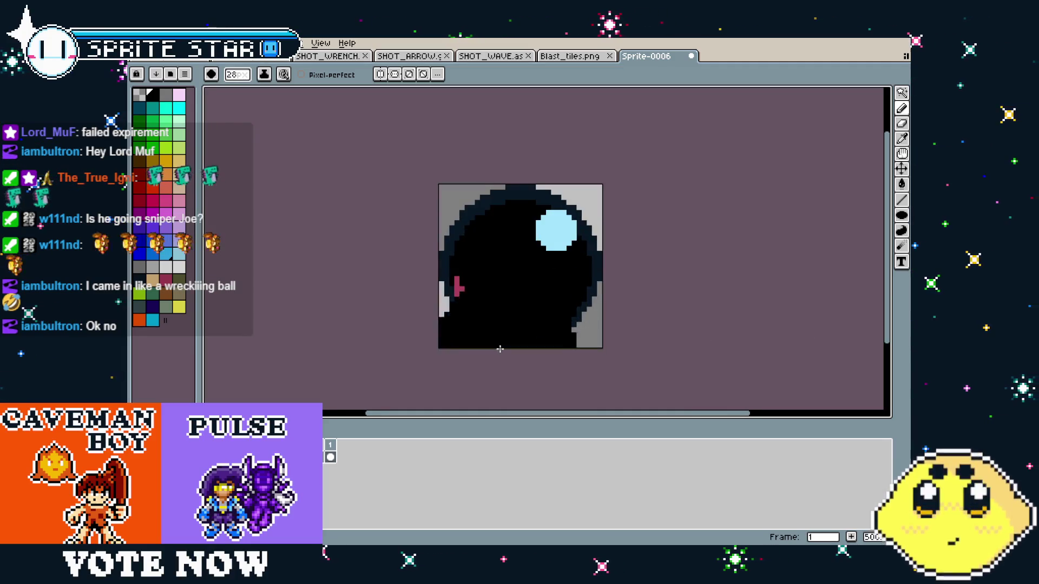
pyautogui.click(177, 266)
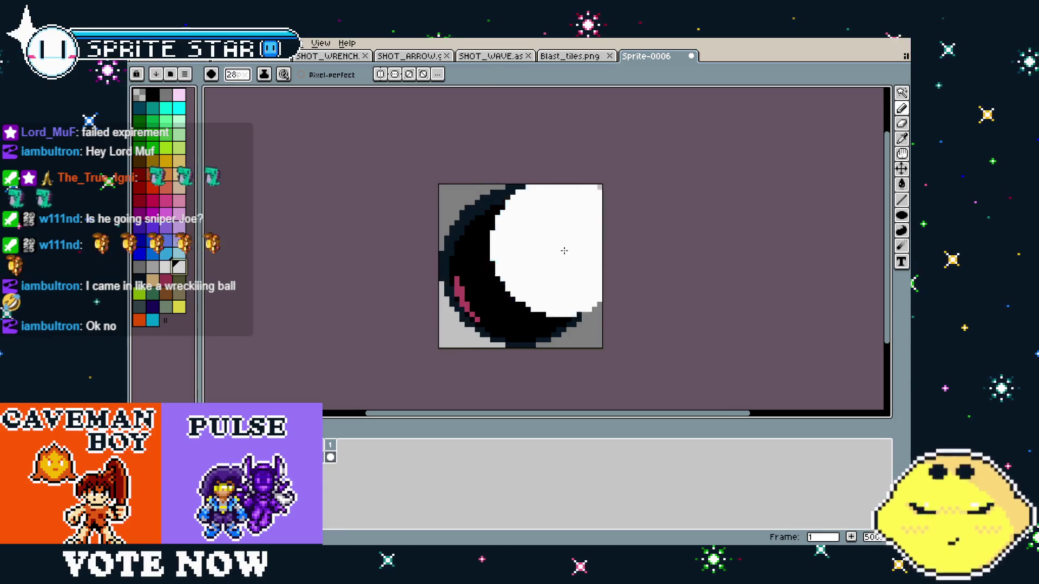
pyautogui.press('g')
pyautogui.click(556, 230)
pyautogui.scroll(-3, 467, 366)
pyautogui.scroll(2, 467, 367)
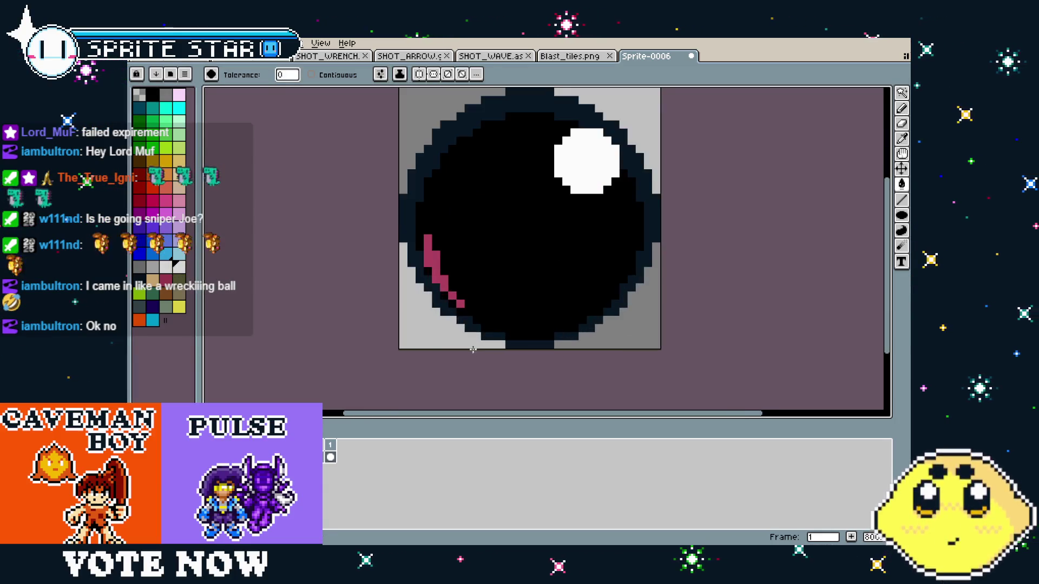
pyautogui.click(431, 260)
pyautogui.scroll(-1, 461, 302)
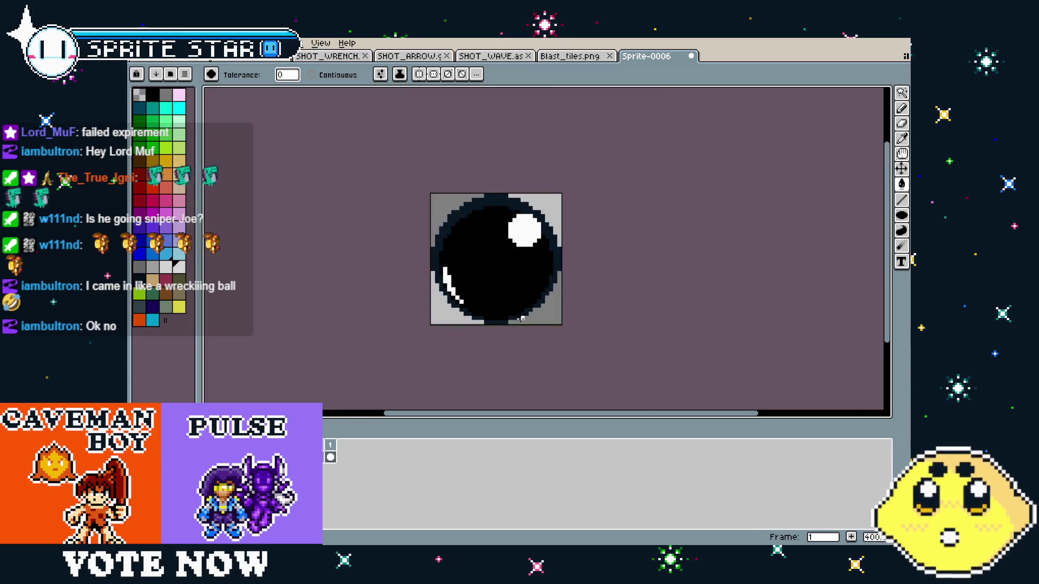
pyautogui.moveTo(517, 318); pyautogui.dragTo(497, 352)
pyautogui.scroll(1, 628, 320)
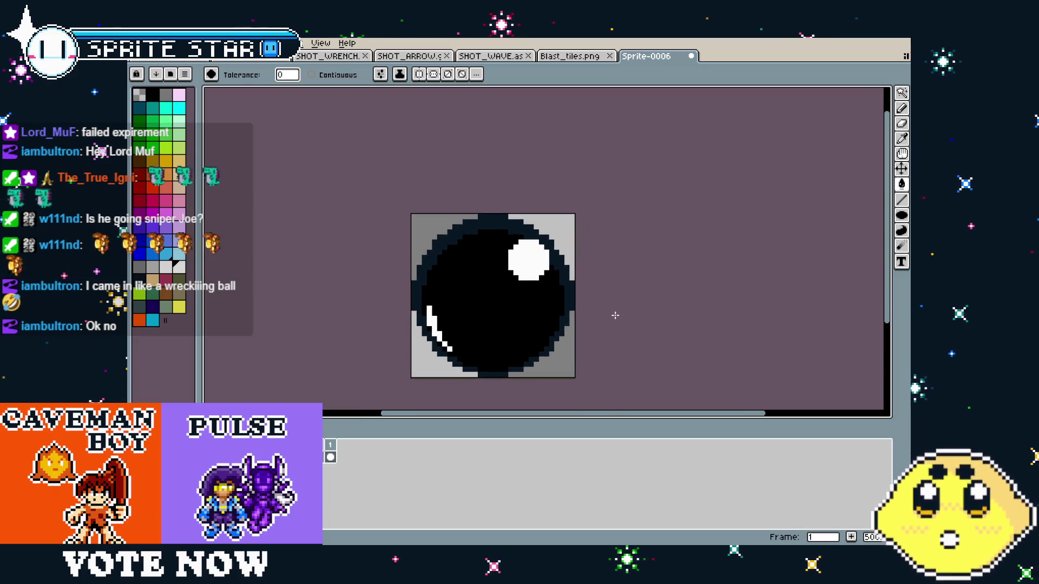
pyautogui.moveTo(476, 278)
pyautogui.mouseDown()
pyautogui.moveTo(491, 269)
pyautogui.moveTo(471, 344)
pyautogui.mouseUp()
pyautogui.scroll(2, 471, 344)
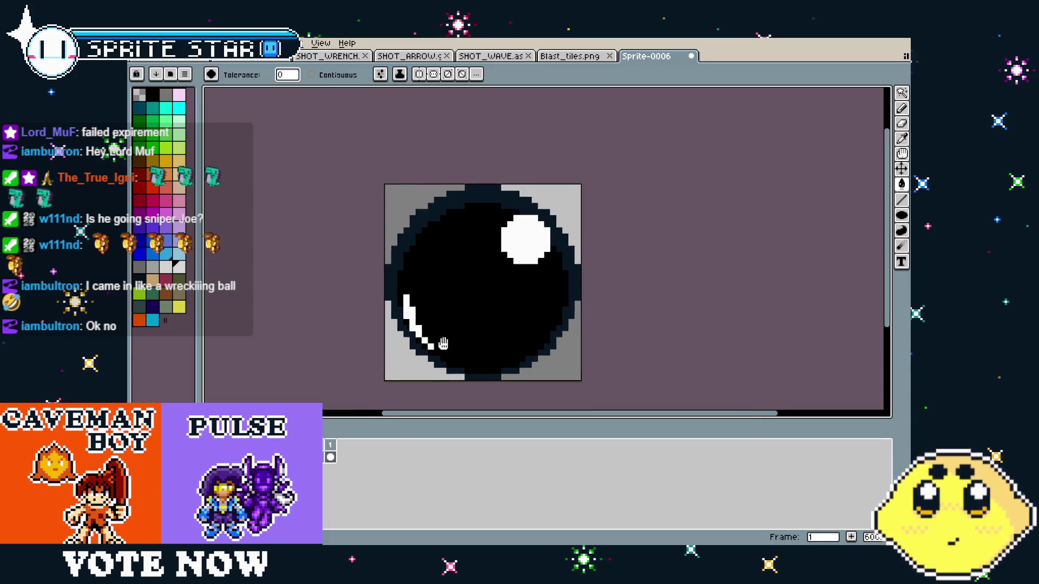
pyautogui.scroll(-4, 458, 339)
pyautogui.scroll(3, 459, 349)
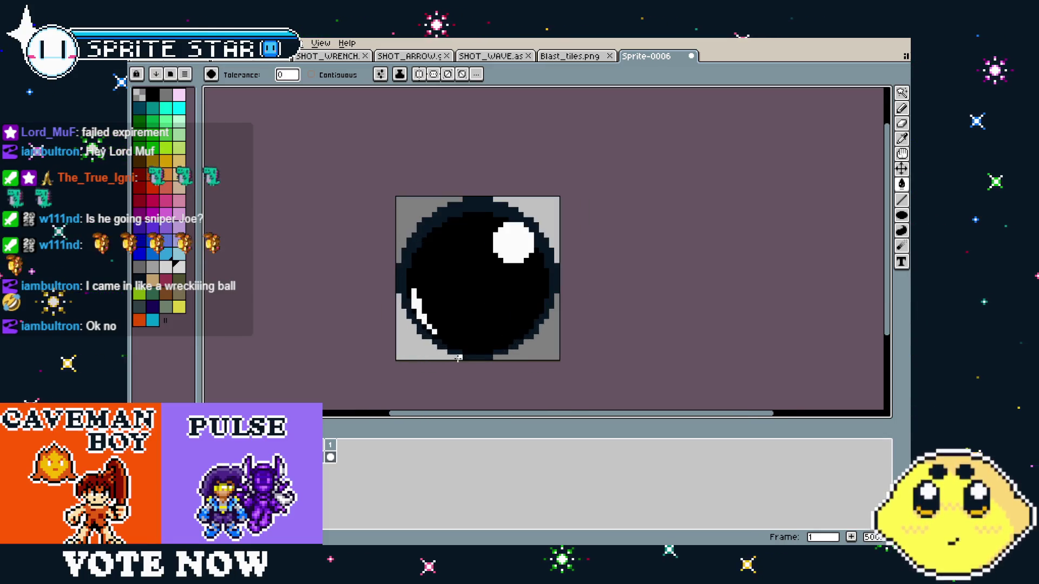
pyautogui.moveTo(455, 326); pyautogui.dragTo(430, 326)
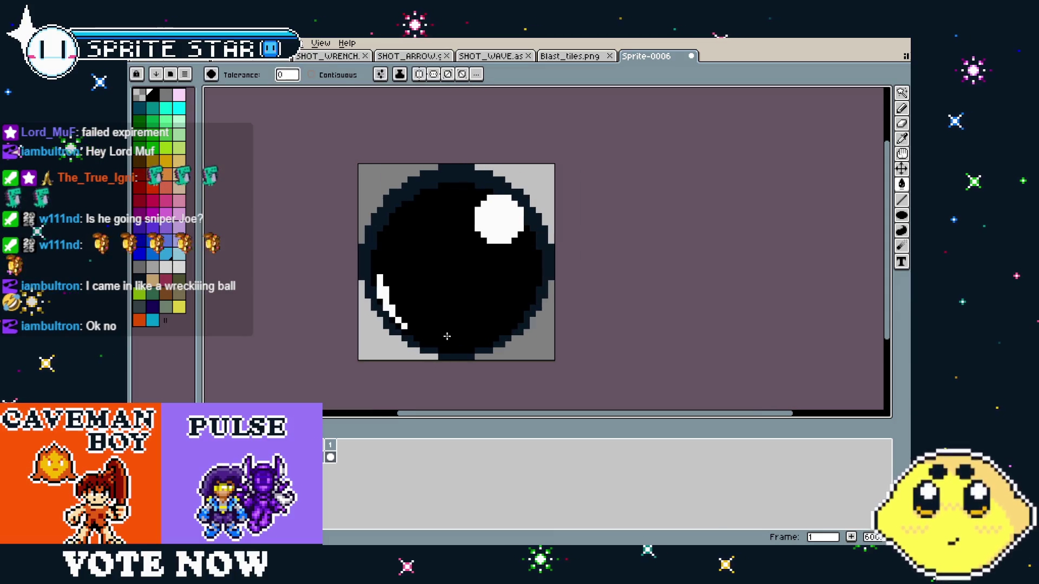
pyautogui.moveTo(485, 276); pyautogui.dragTo(464, 278)
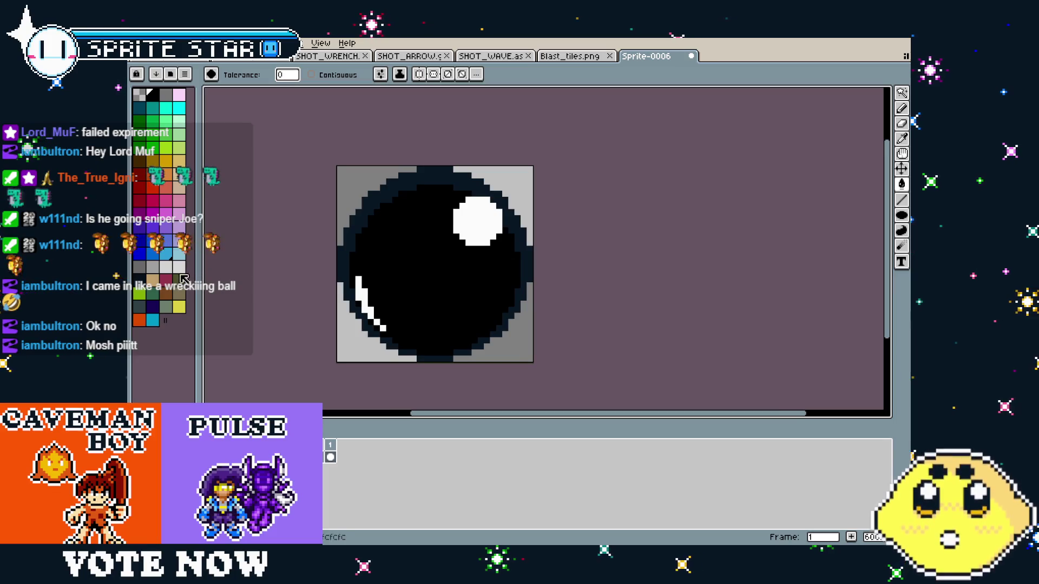
# - Bucket-fill the white highlight pixels light grey and recentre the ball in view
pyautogui.keyDown('alt'); pyautogui.click(487, 223); pyautogui.keyUp('alt')
pyautogui.click(487, 224)
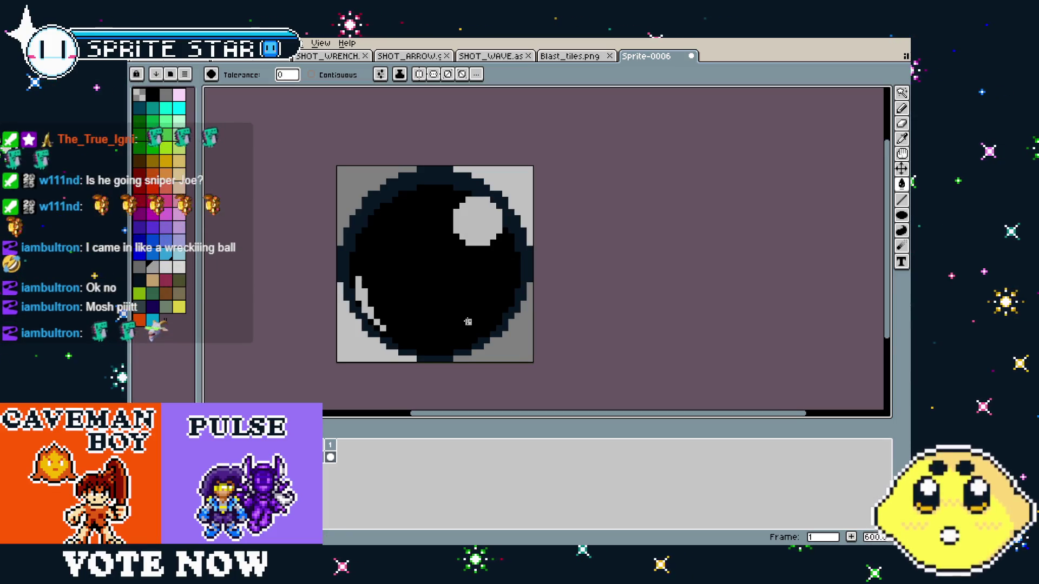
pyautogui.scroll(-2, 484, 309)
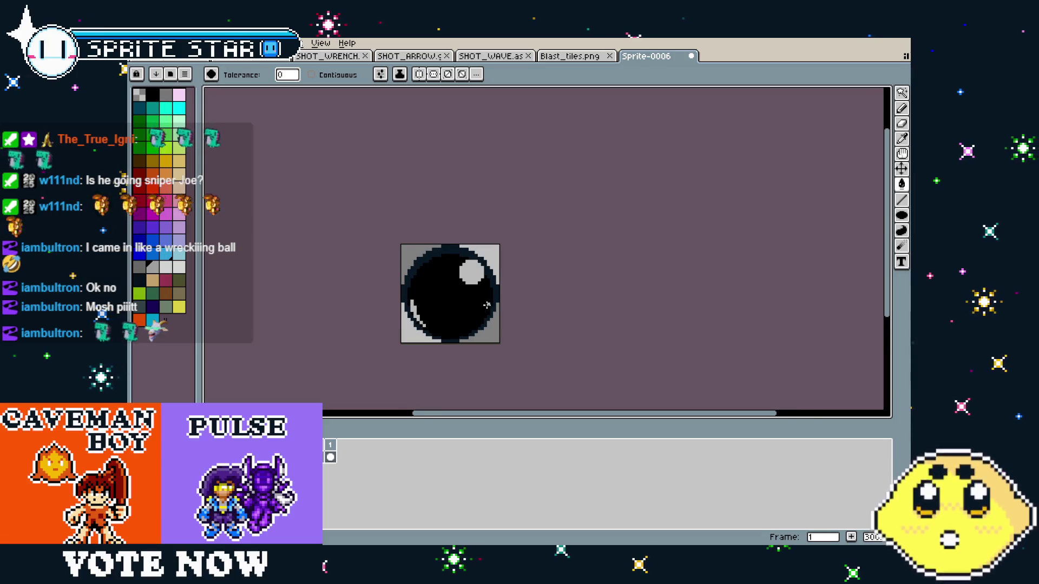
pyautogui.scroll(2, 487, 306)
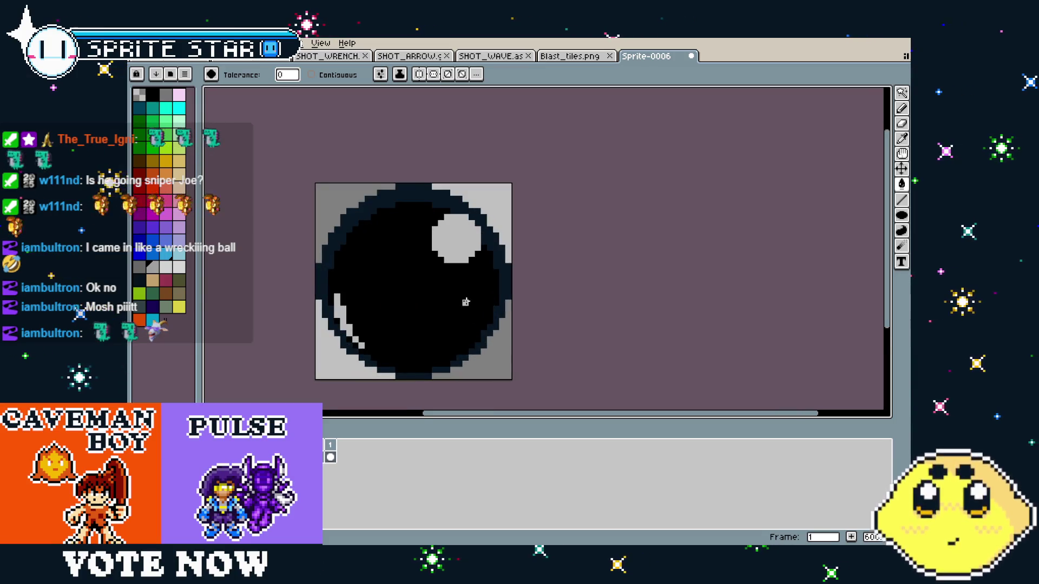
pyautogui.scroll(-2, 487, 306)
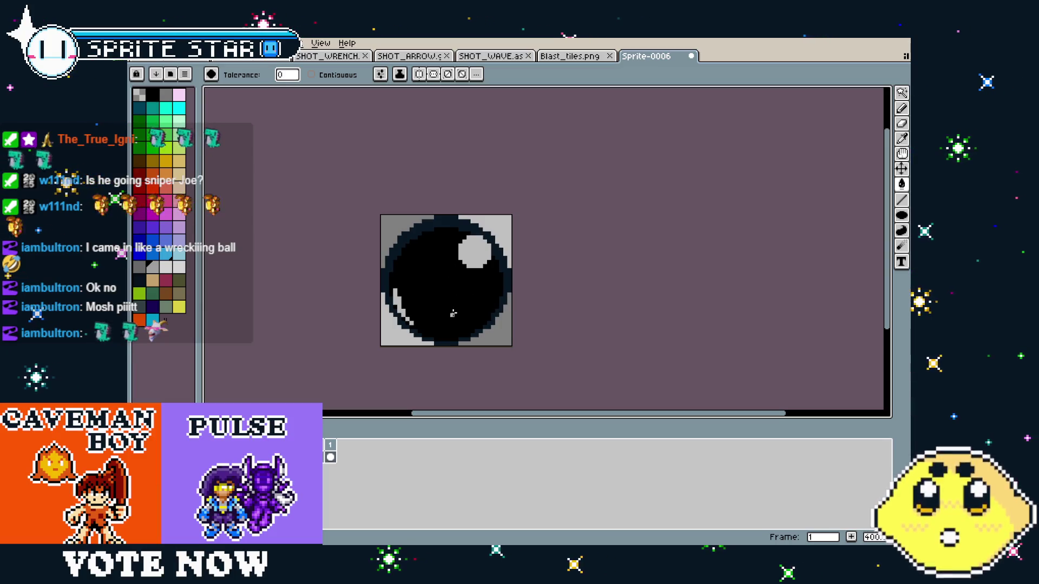
pyautogui.moveTo(441, 308); pyautogui.dragTo(411, 301)
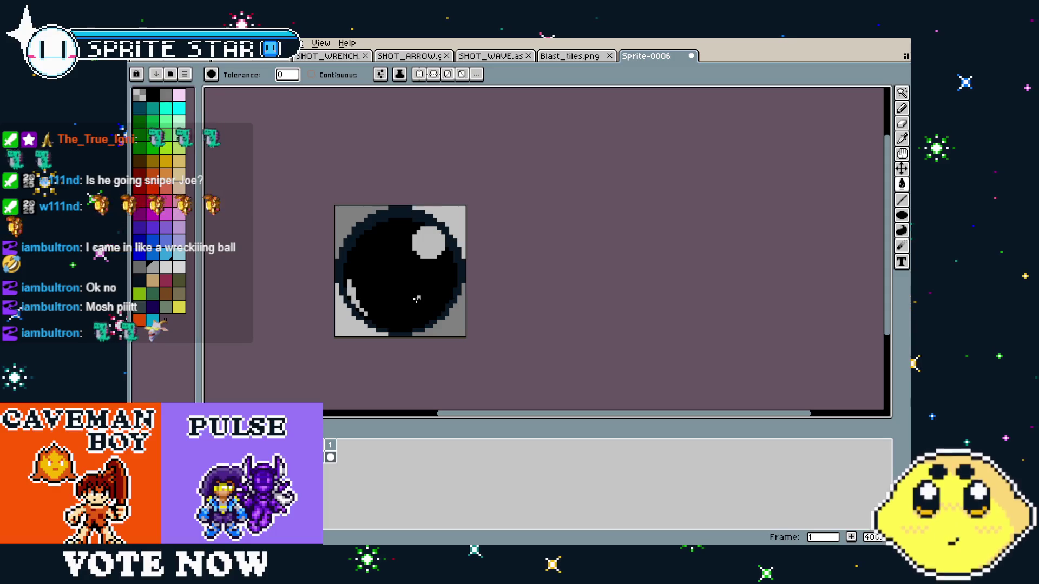
pyautogui.moveTo(397, 254); pyautogui.dragTo(410, 254)
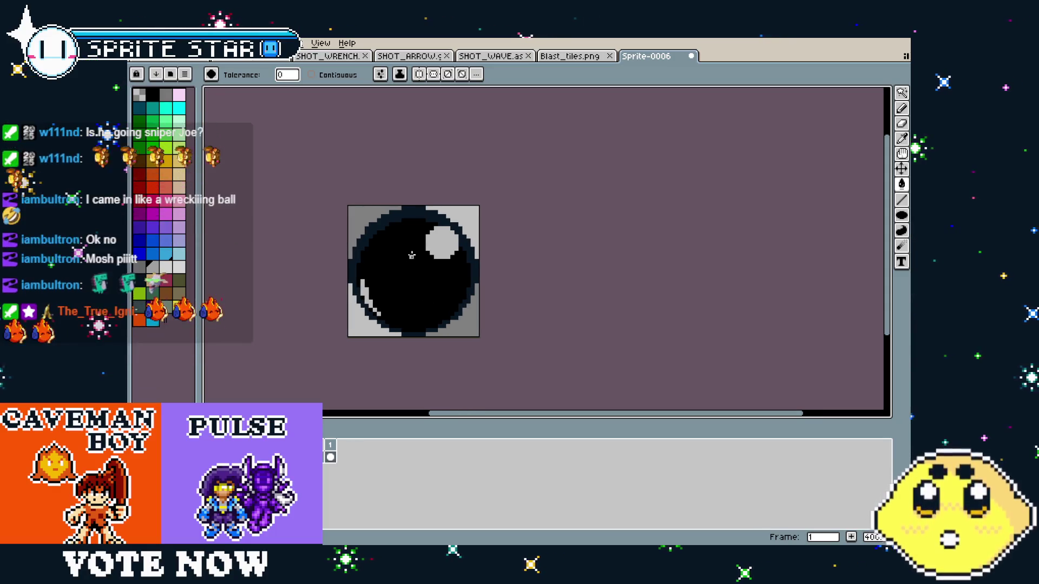
pyautogui.scroll(1, 404, 278)
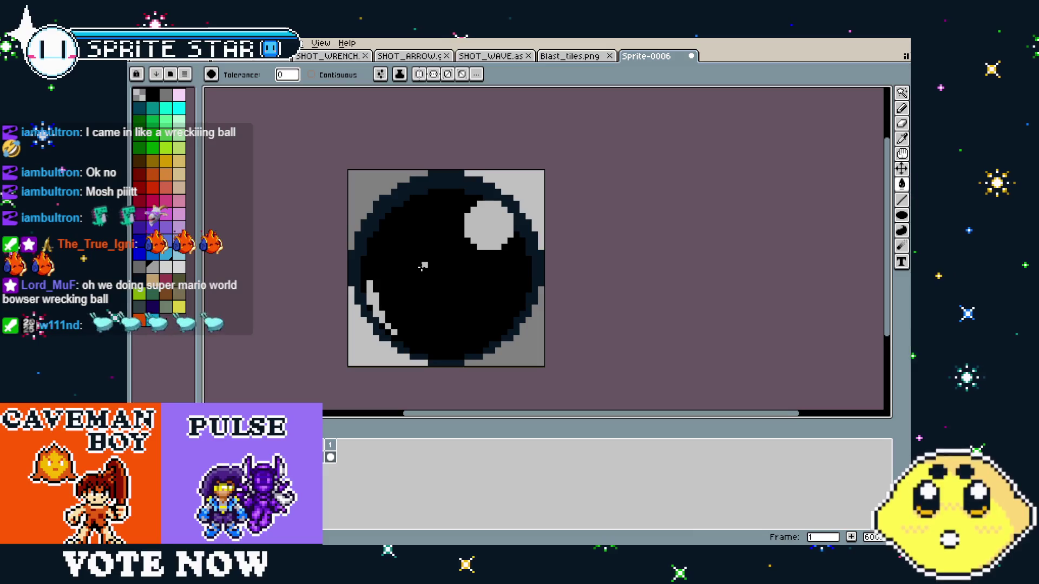
# - Fill the navy outline black, then make the merged ball dark navy and zoom in to check
pyautogui.keyDown('alt'); pyautogui.click(423, 265); pyautogui.keyUp('alt')
pyautogui.click(415, 189)
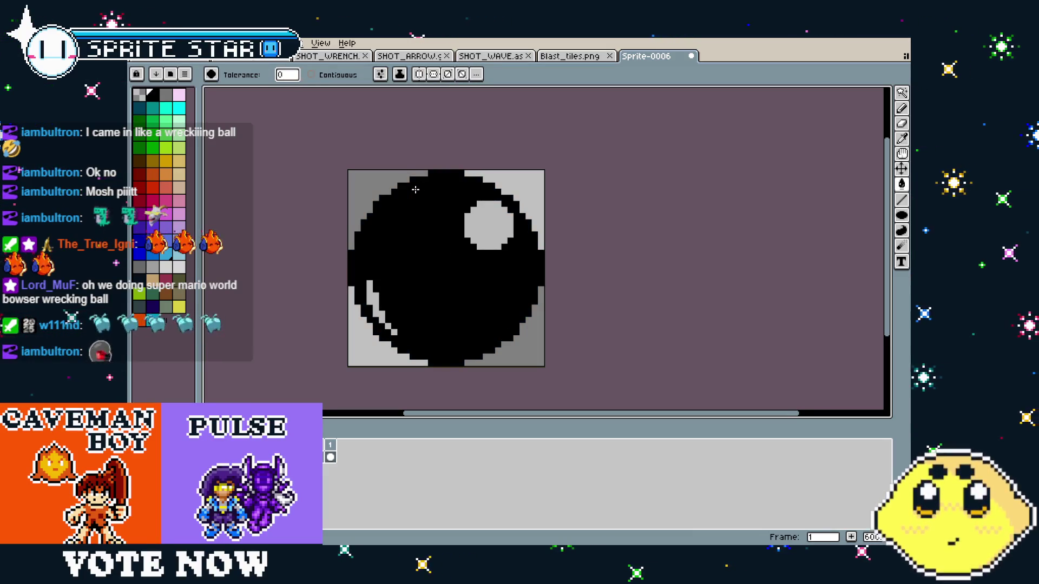
pyautogui.hotkey('ctrl', 'z')
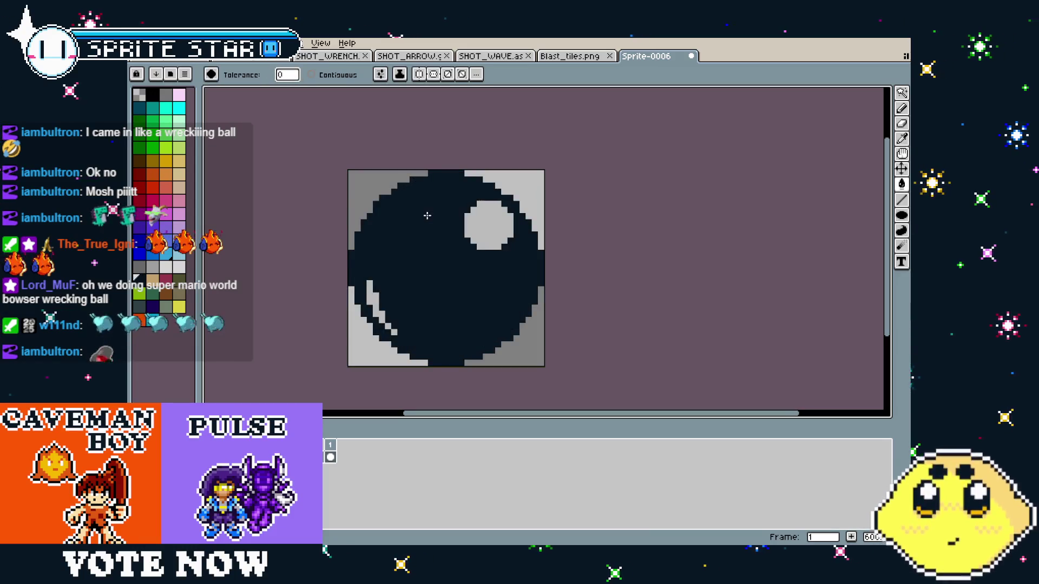
pyautogui.scroll(-3, 421, 303)
pyautogui.scroll(3, 395, 346)
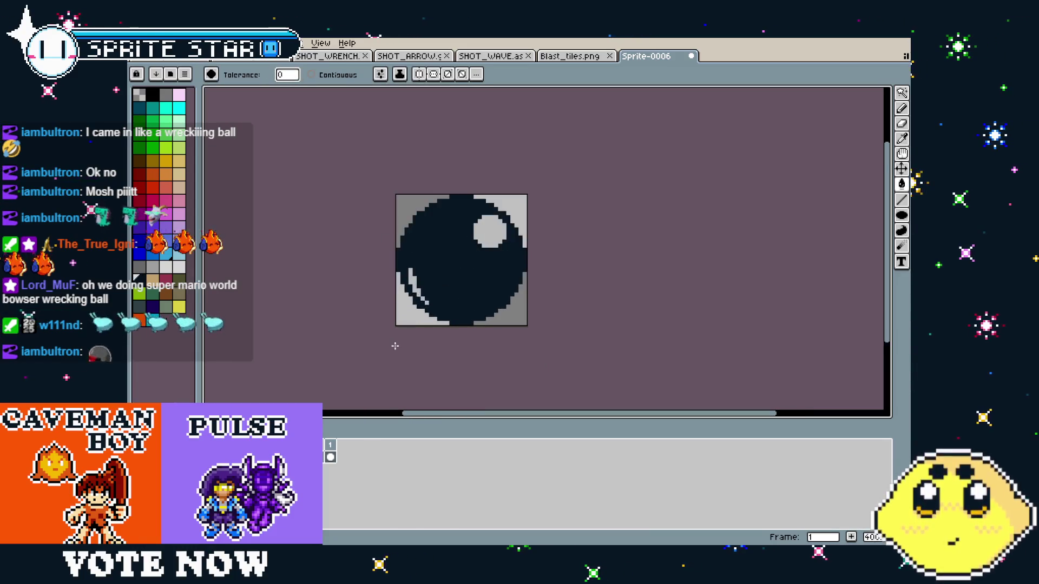
pyautogui.scroll(1, 422, 294)
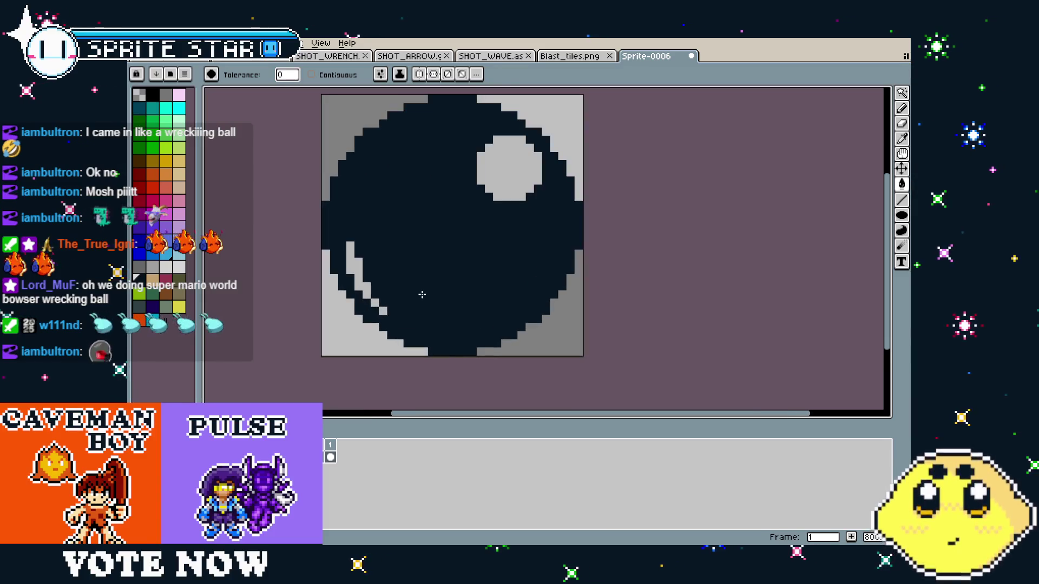
pyautogui.scroll(-2, 422, 295)
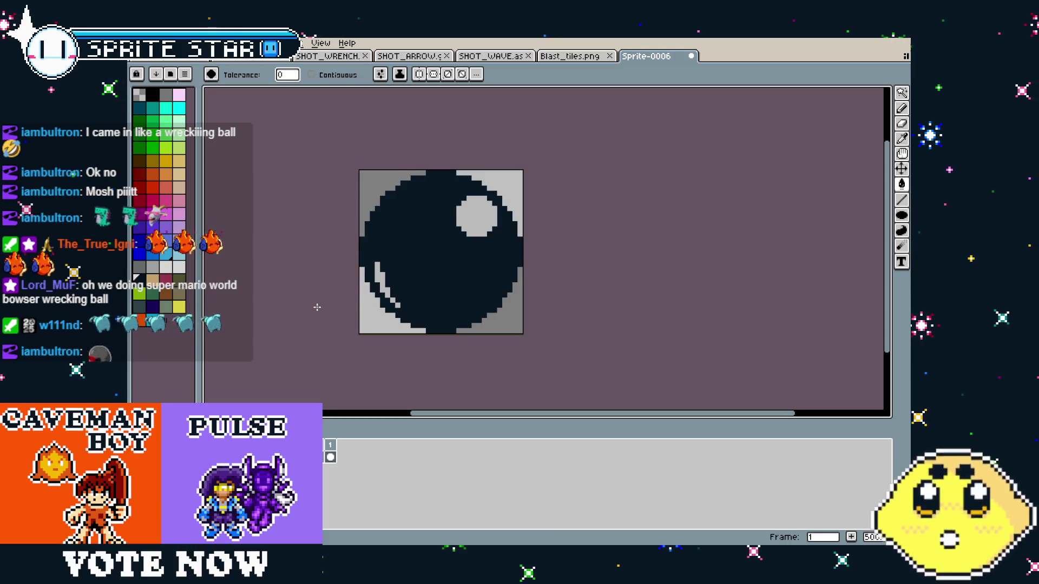
pyautogui.scroll(-3, 317, 307)
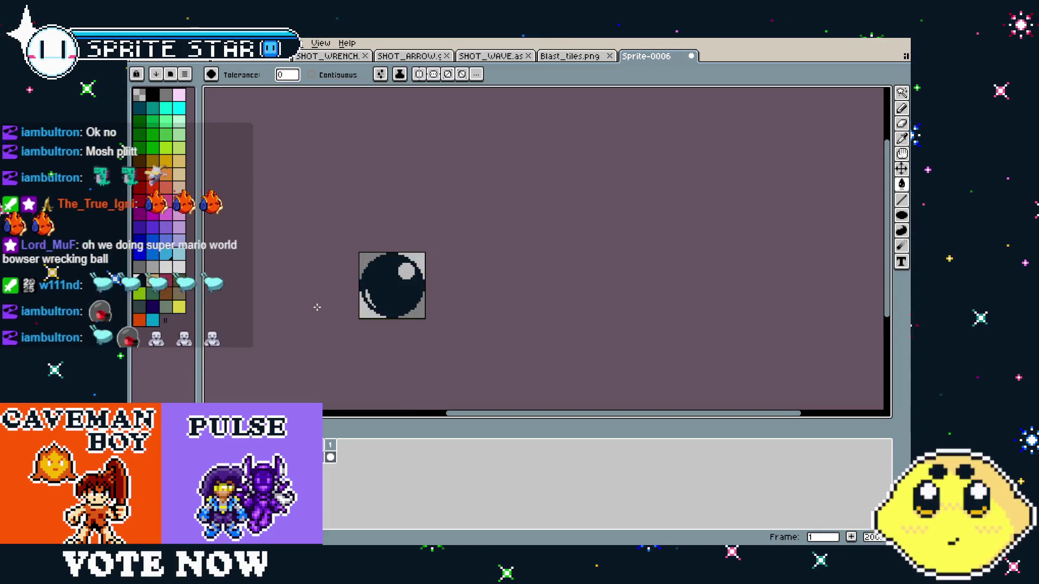
pyautogui.scroll(4, 357, 325)
pyautogui.scroll(1, 354, 325)
pyautogui.scroll(-2, 336, 303)
pyautogui.scroll(-2, 328, 270)
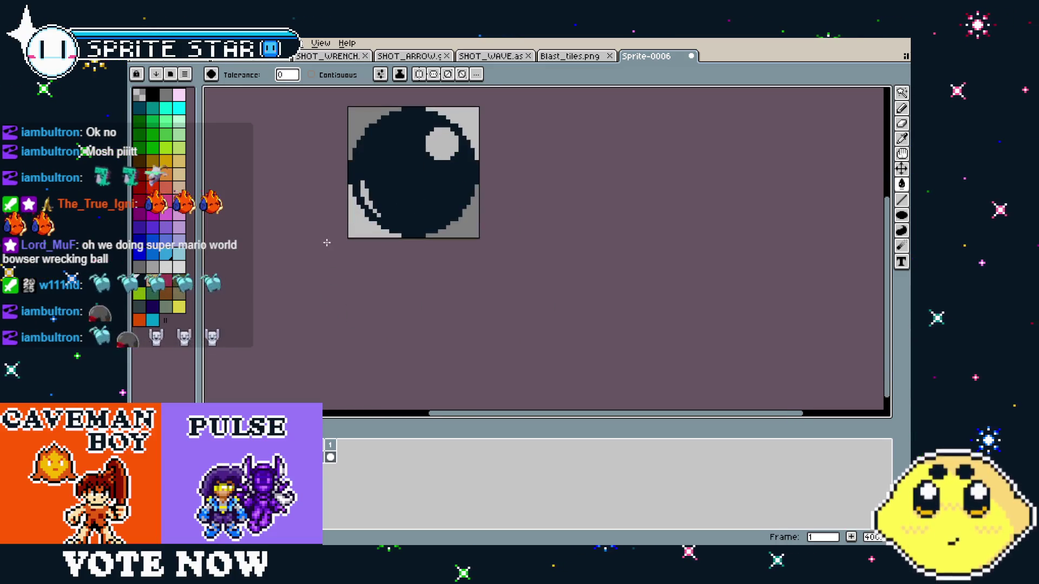
pyautogui.hotkey('ctrl', 'alt', 'c')
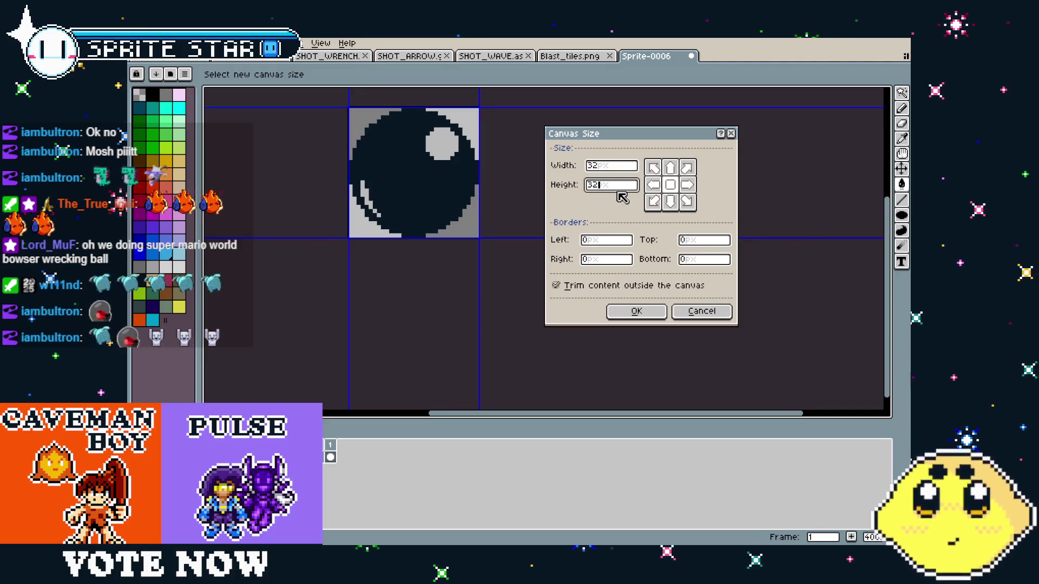
pyautogui.press('Escape')
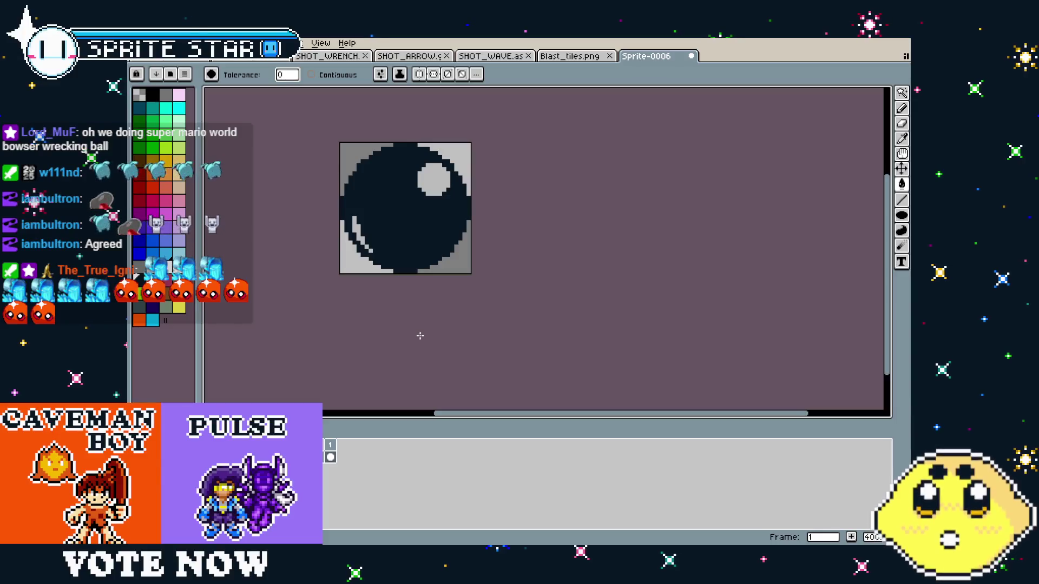
pyautogui.scroll(-1, 420, 336)
pyautogui.scroll(1, 420, 336)
pyautogui.scroll(1, 416, 275)
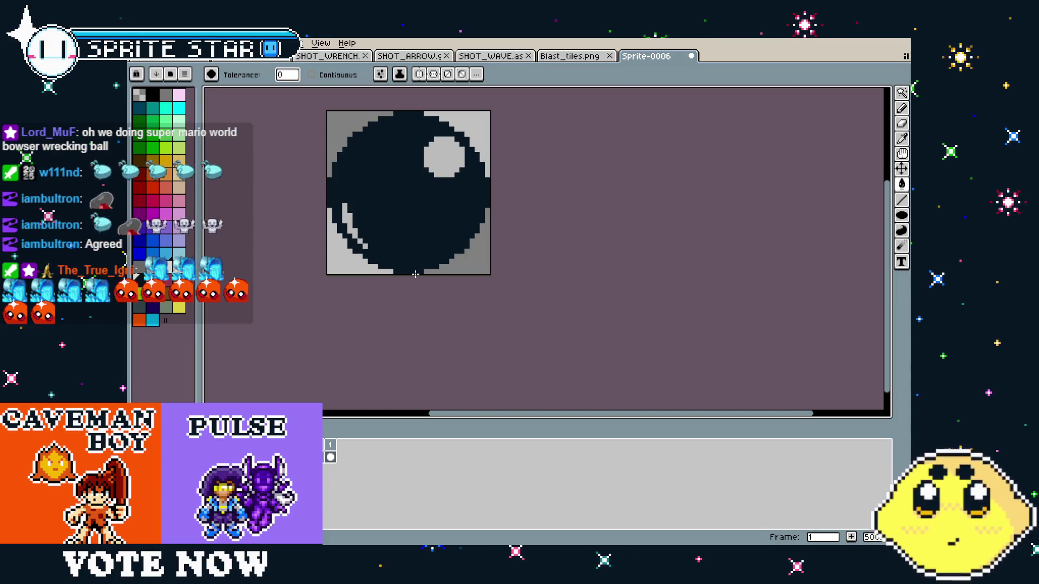
pyautogui.scroll(-2, 399, 247)
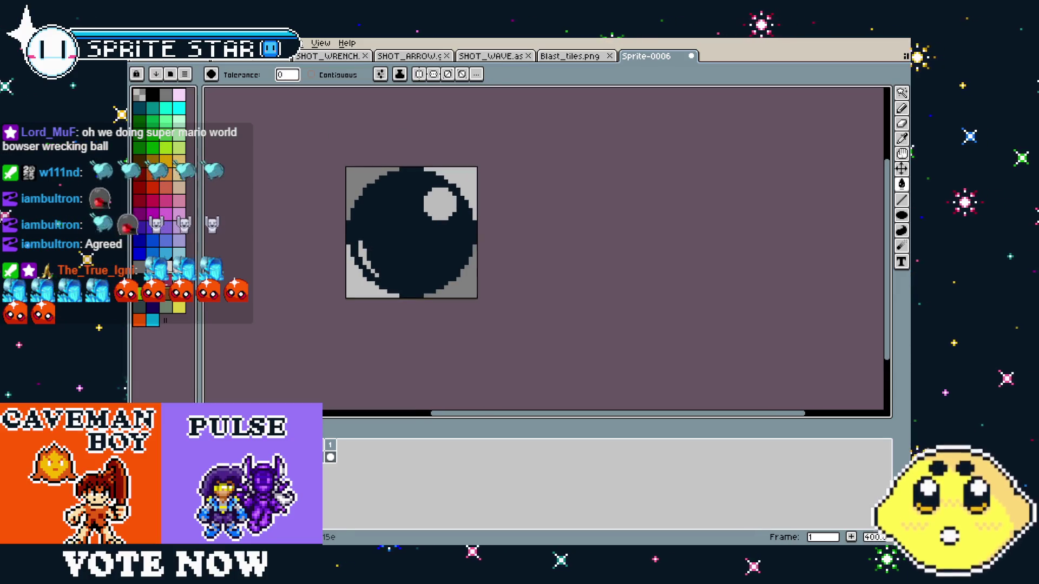
# - Bucket-fill the highlight circle and stripe pink, then recolour them peach
pyautogui.click(432, 207)
pyautogui.scroll(-3, 373, 295)
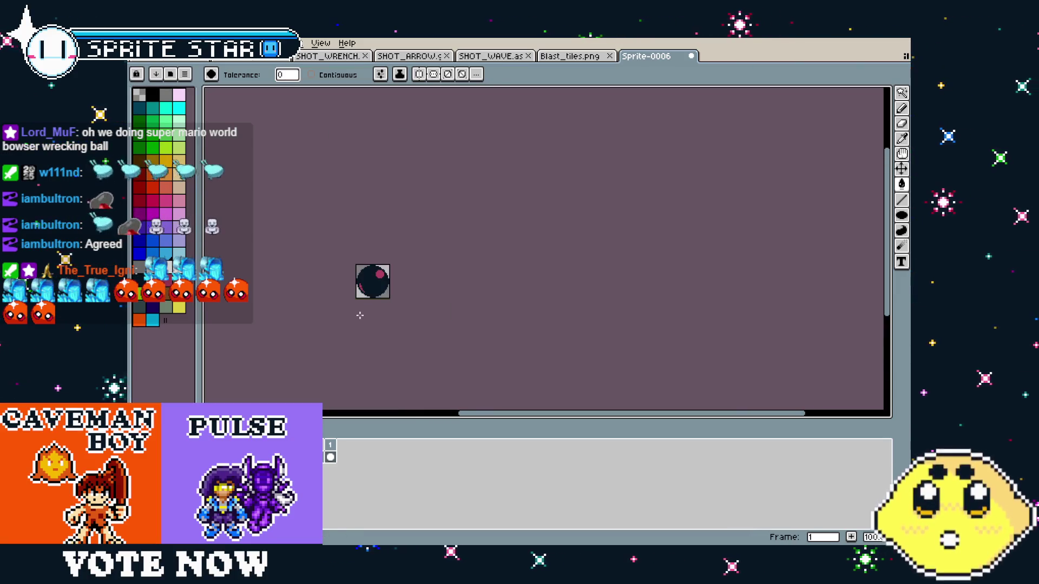
pyautogui.scroll(4, 373, 299)
pyautogui.scroll(-1, 381, 314)
pyautogui.scroll(1, 390, 324)
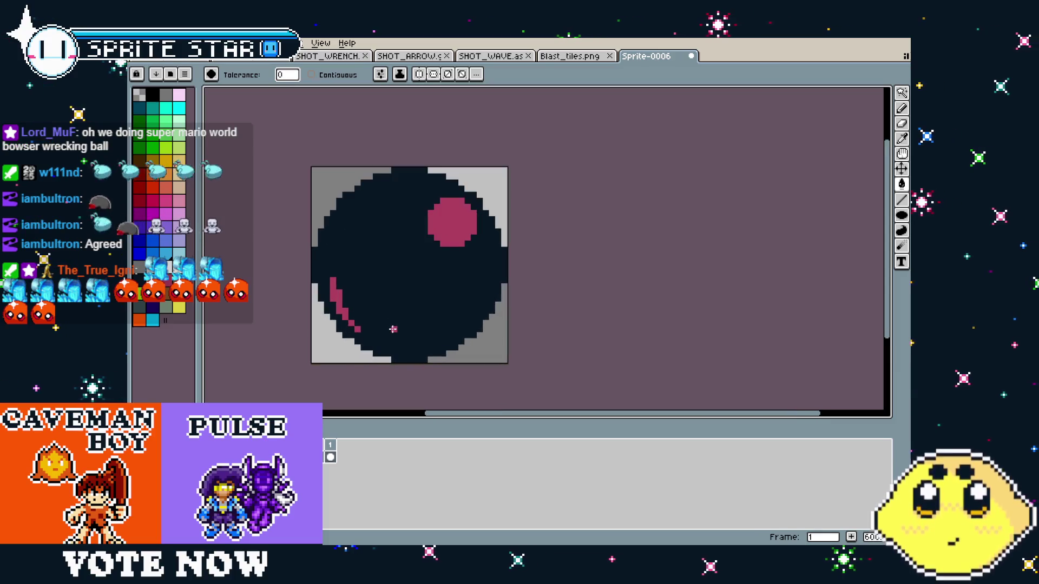
pyautogui.click(452, 222)
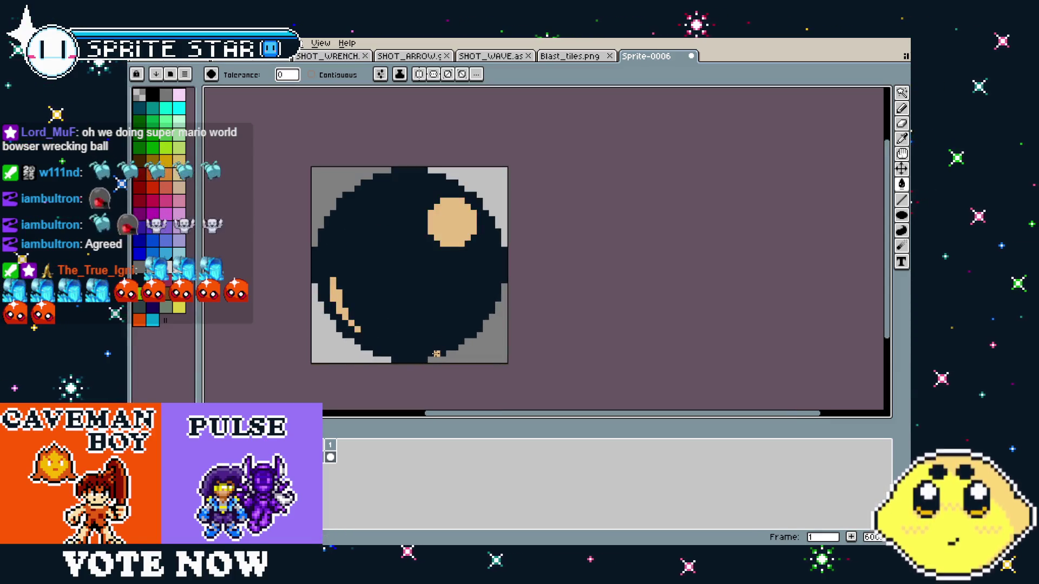
pyautogui.scroll(-1, 436, 353)
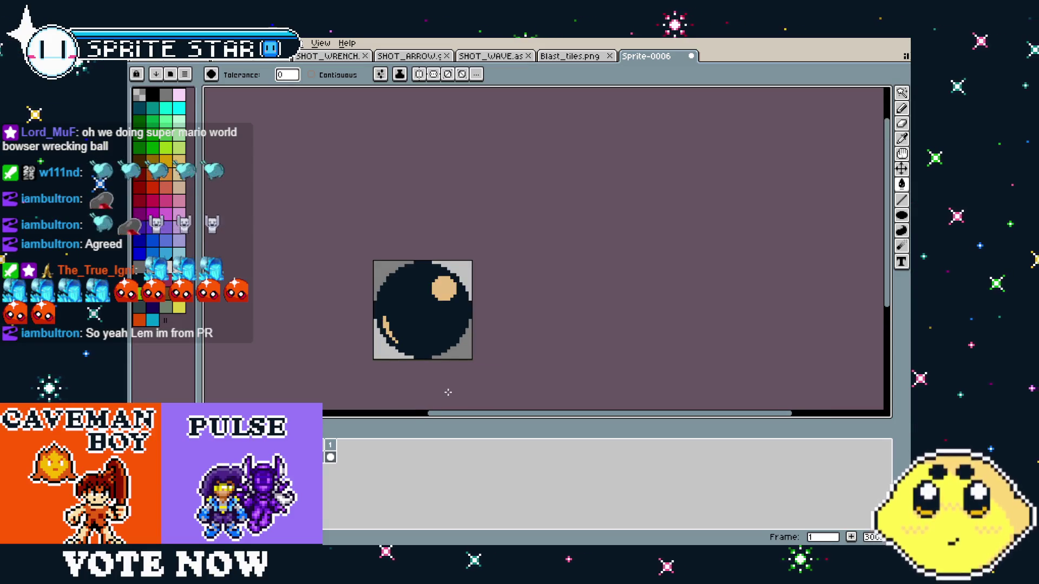
pyautogui.scroll(1, 448, 392)
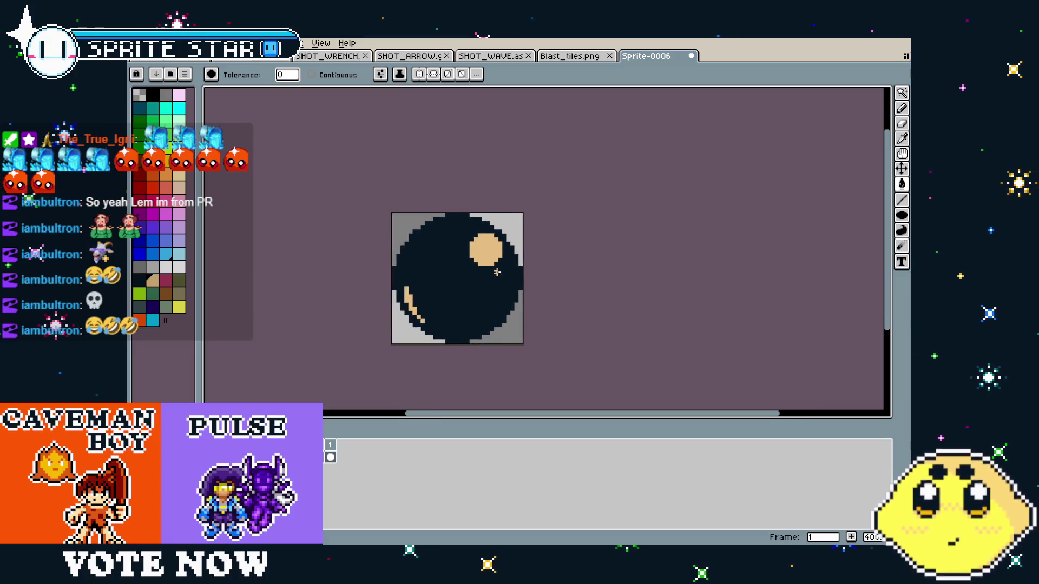
# - Recolour both peach highlights dark grey in one non-contiguous paint-bucket fill
pyautogui.scroll(1, 426, 309)
pyautogui.moveTo(426, 309)
pyautogui.mouseDown()
pyautogui.moveTo(459, 292)
pyautogui.moveTo(417, 287)
pyautogui.mouseUp()
pyautogui.scroll(-1, 405, 289)
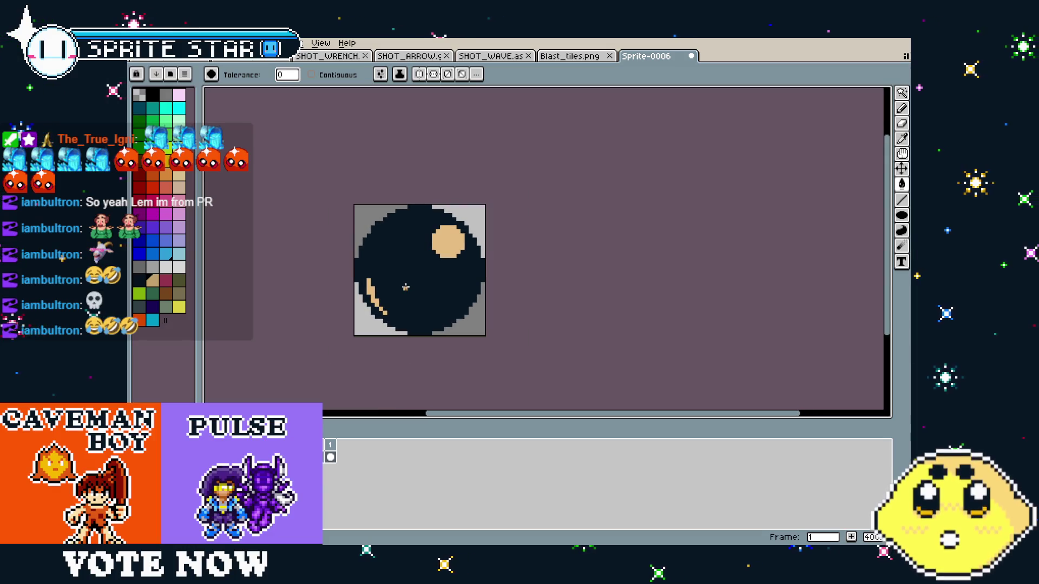
pyautogui.scroll(2, 373, 250)
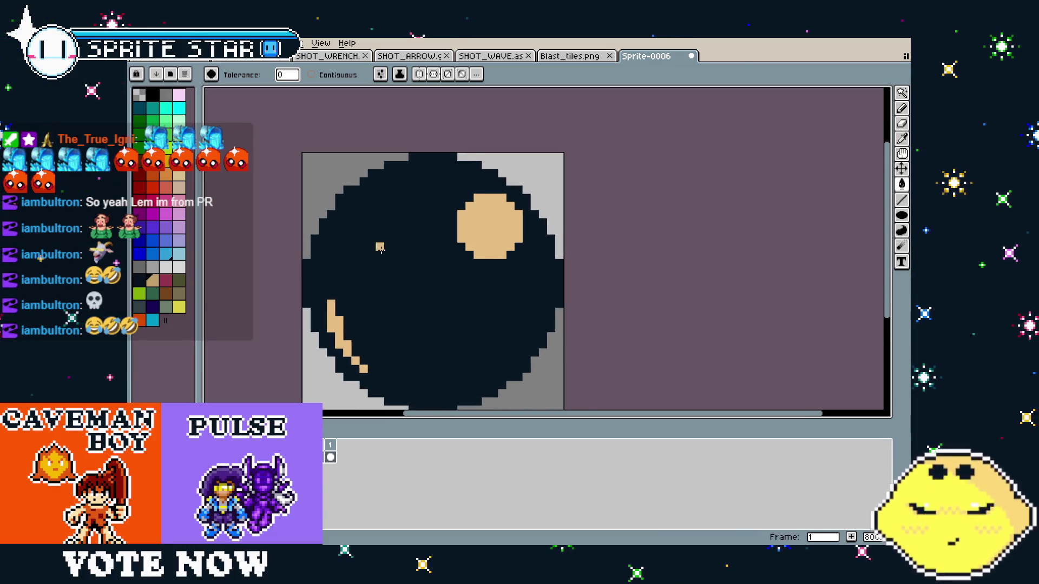
pyautogui.scroll(-2, 394, 260)
pyautogui.press('i')
pyautogui.press('g')
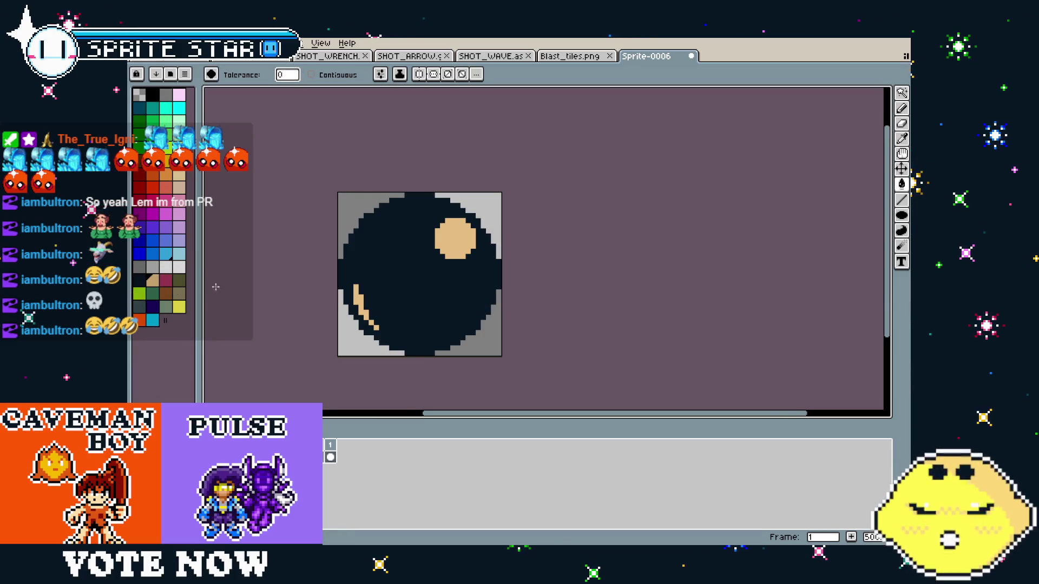
pyautogui.click(140, 306)
pyautogui.click(460, 241)
pyautogui.moveTo(442, 356)
pyautogui.mouseDown()
pyautogui.moveTo(438, 346)
pyautogui.moveTo(465, 357)
pyautogui.moveTo(394, 369)
pyautogui.mouseUp()
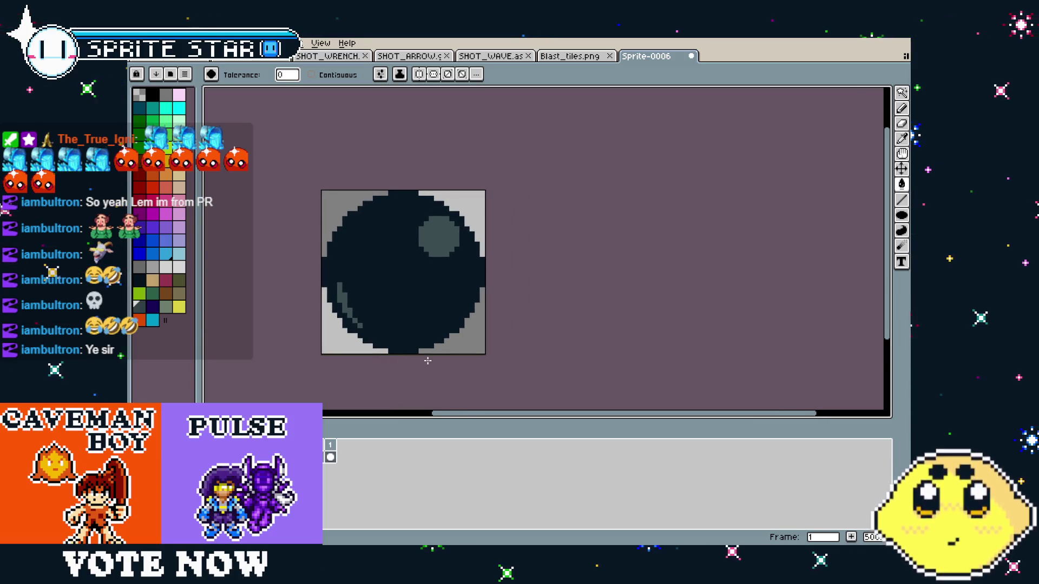
# - Try grey bucket fills on the dark area, undoing them and returning to the pencil
pyautogui.scroll(1, 426, 234)
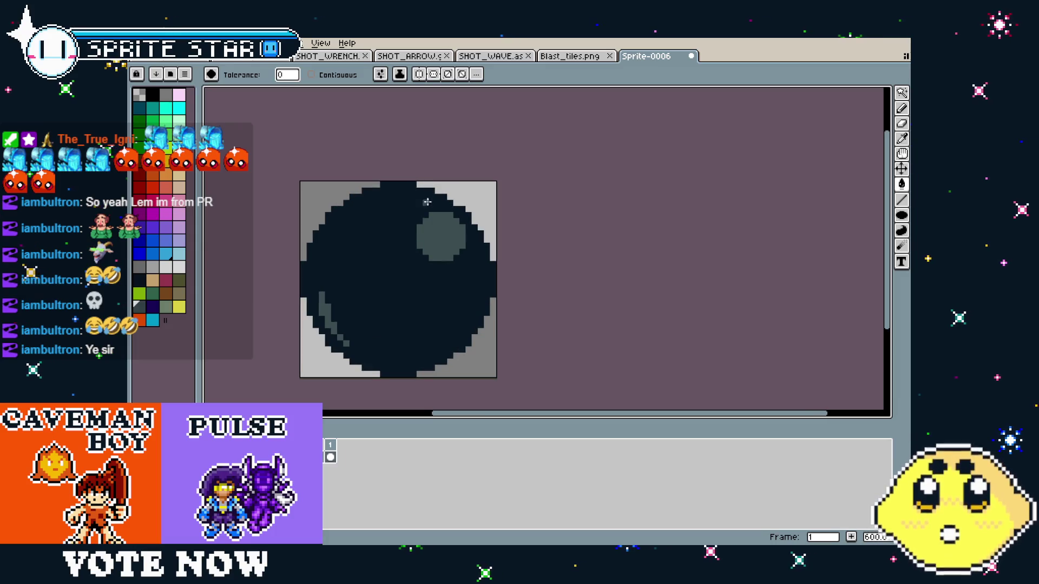
pyautogui.scroll(2, 427, 202)
pyautogui.click(414, 226)
pyautogui.hotkey('ctrl', 'z')
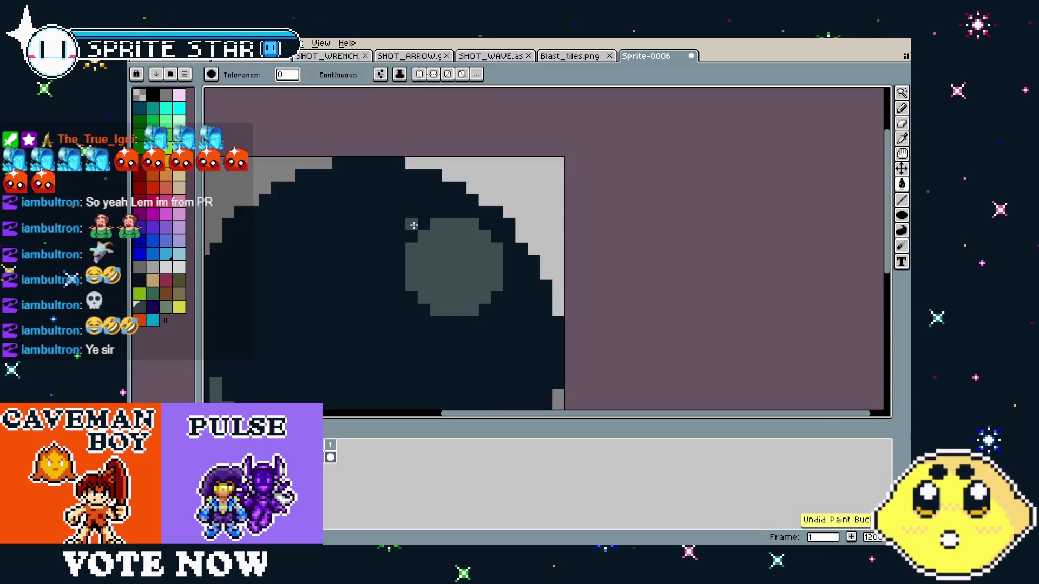
pyautogui.click(413, 225)
pyautogui.press('v')
pyautogui.press('b')
pyautogui.hotkey('ctrl', 'z')
pyautogui.hotkey('ctrl', 'z')
pyautogui.hotkey('ctrl', 'z')
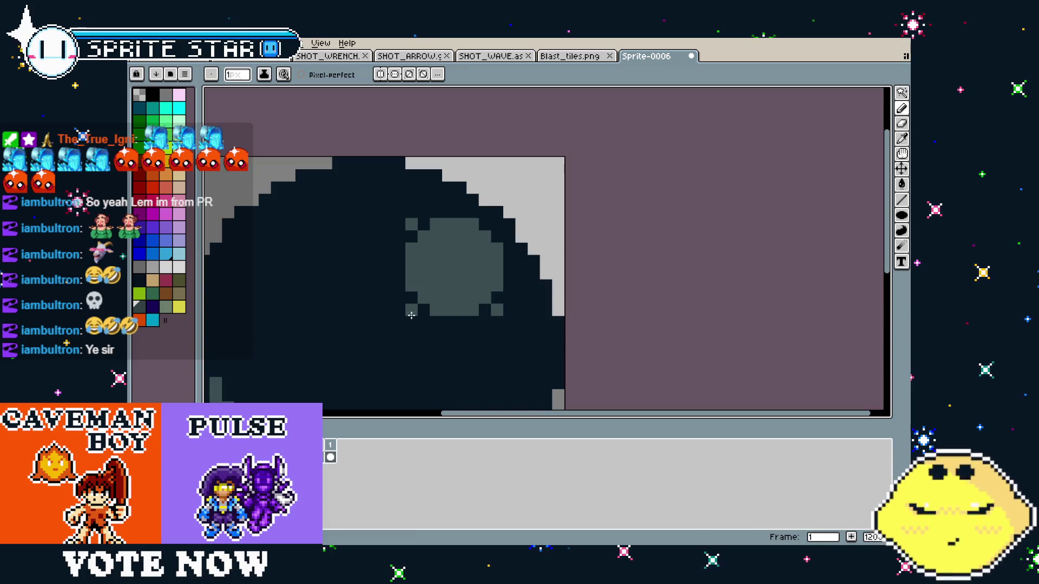
# - Draw a diagonal highlight streak on the ball's lower-left with the pencil
pyautogui.scroll(-6, 411, 311)
pyautogui.moveTo(314, 353); pyautogui.dragTo(330, 387)
pyautogui.scroll(4, 331, 387)
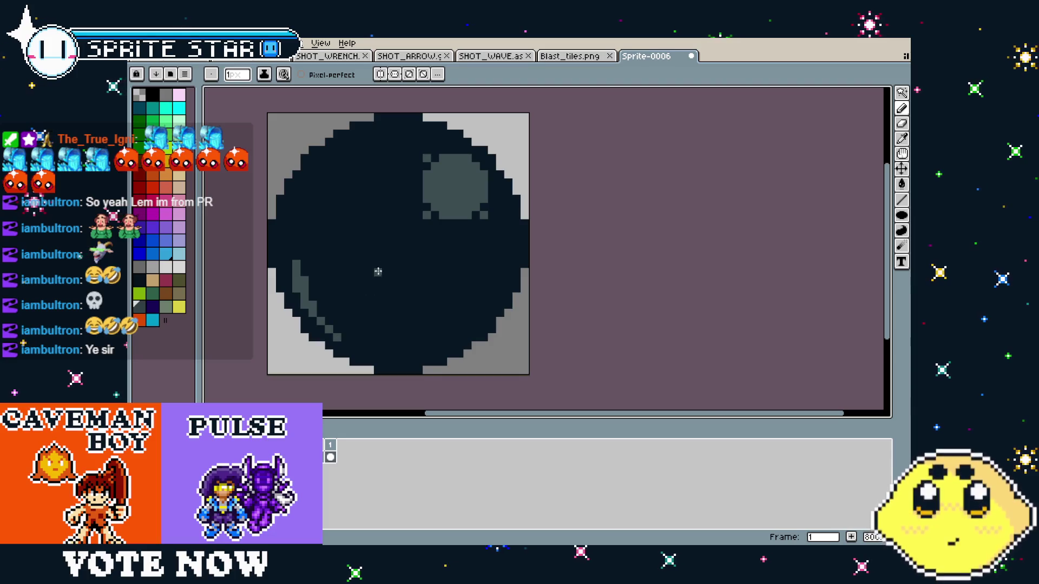
pyautogui.scroll(-3, 392, 245)
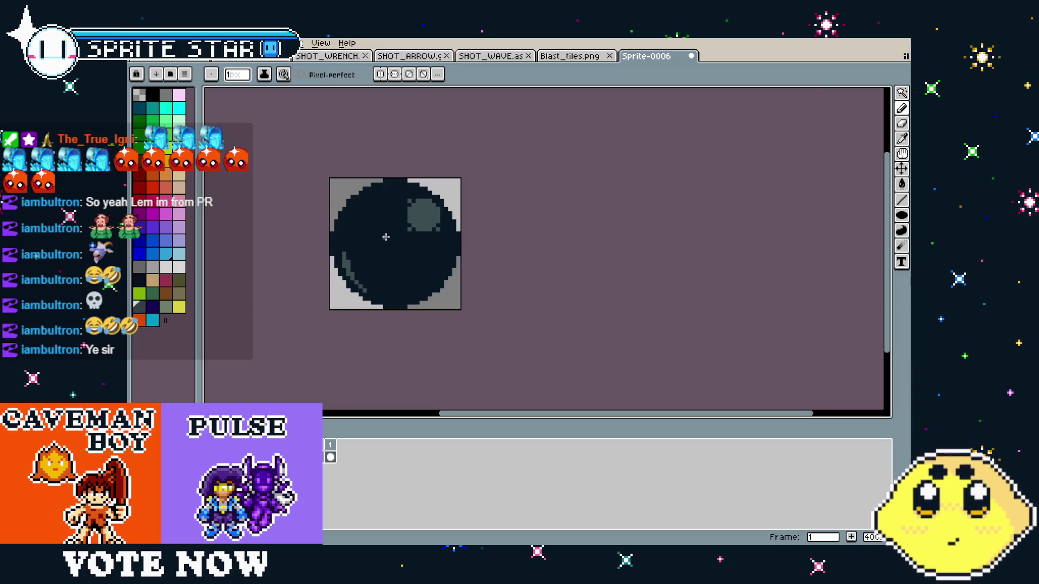
pyautogui.moveTo(386, 237); pyautogui.dragTo(442, 240)
pyautogui.scroll(1, 427, 243)
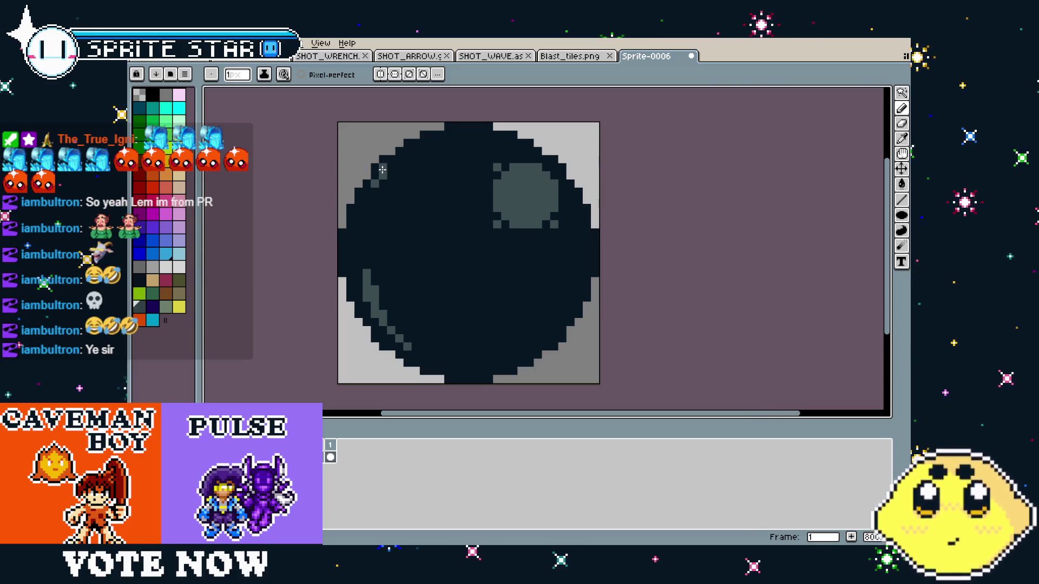
pyautogui.hotkey('ctrl', 'z')
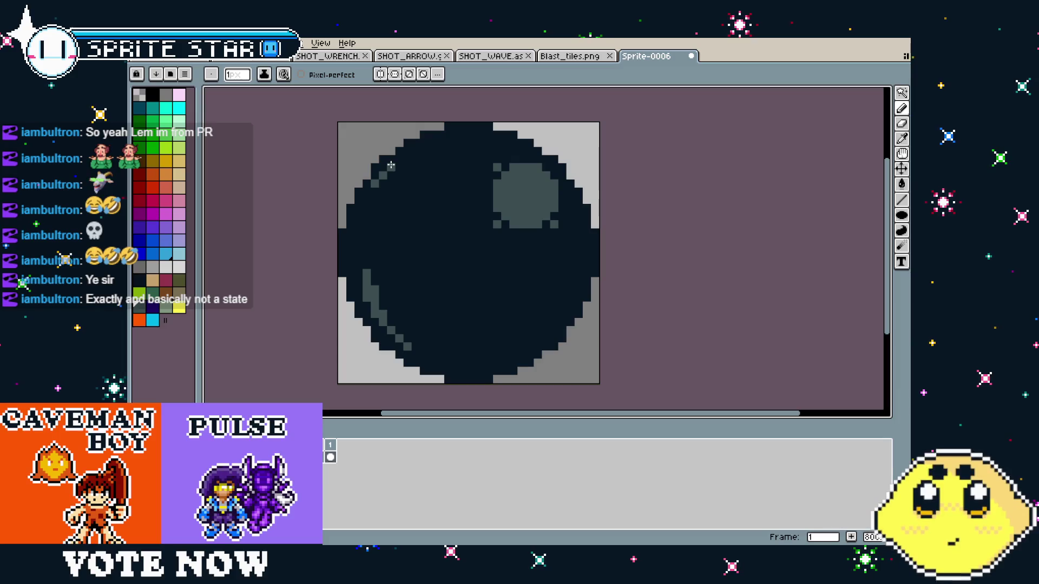
# - Add light pixels along the ball's upper-left edge
pyautogui.moveTo(368, 197)
pyautogui.mouseDown()
pyautogui.moveTo(407, 152)
pyautogui.moveTo(392, 179)
pyautogui.mouseUp()
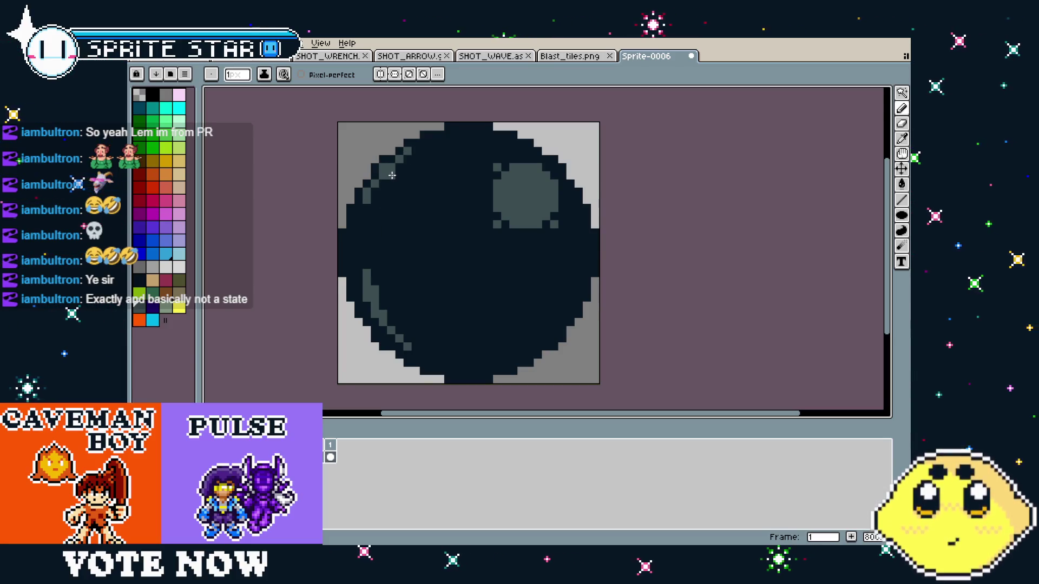
pyautogui.scroll(-2, 358, 293)
pyautogui.press('v')
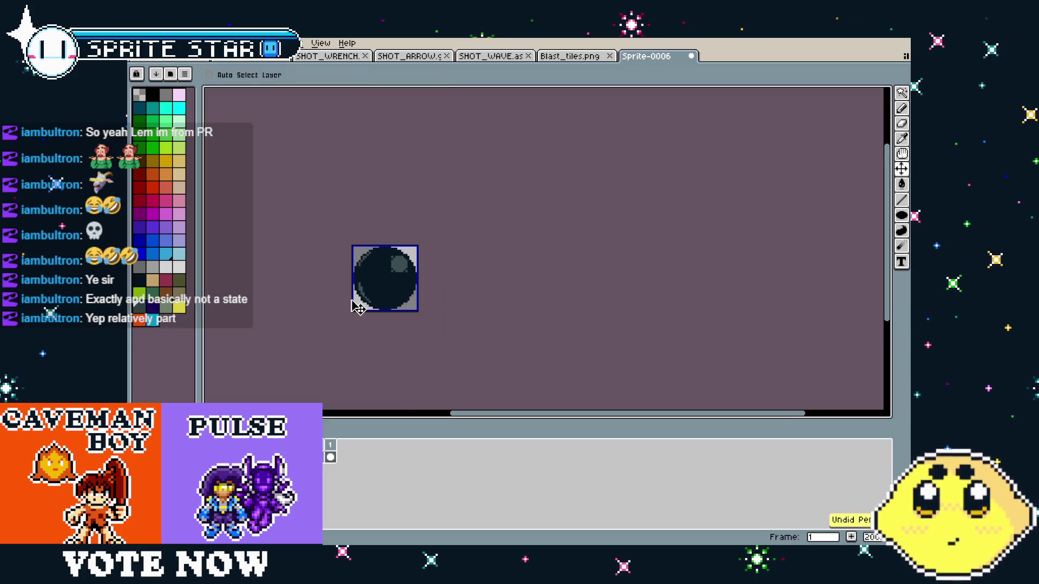
pyautogui.scroll(3, 356, 263)
# - Eyedrop the ball's dark body colour and paint over the upper-left rim highlight
pyautogui.press('i')
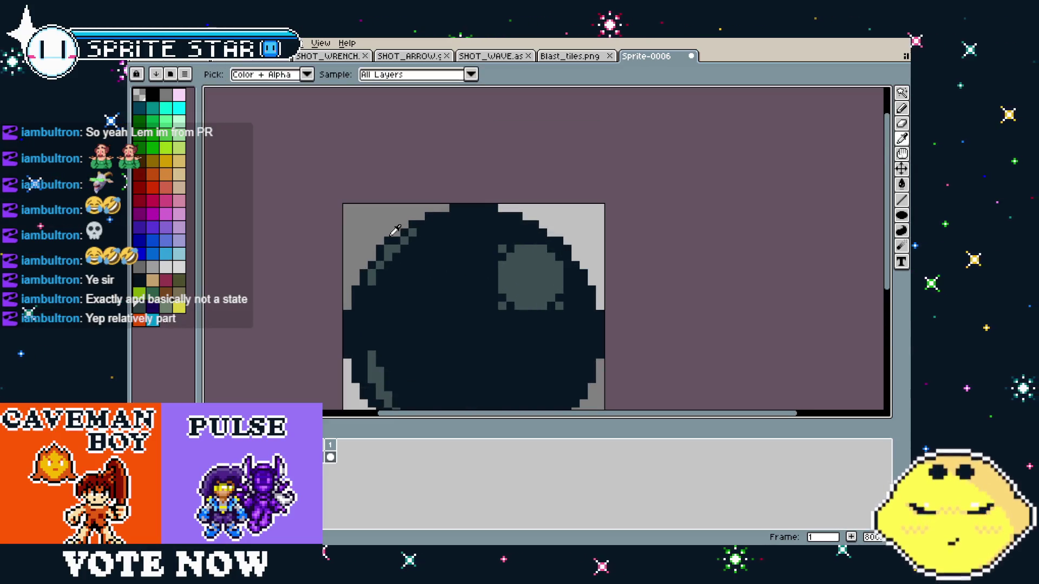
pyautogui.click(388, 247)
pyautogui.press('b')
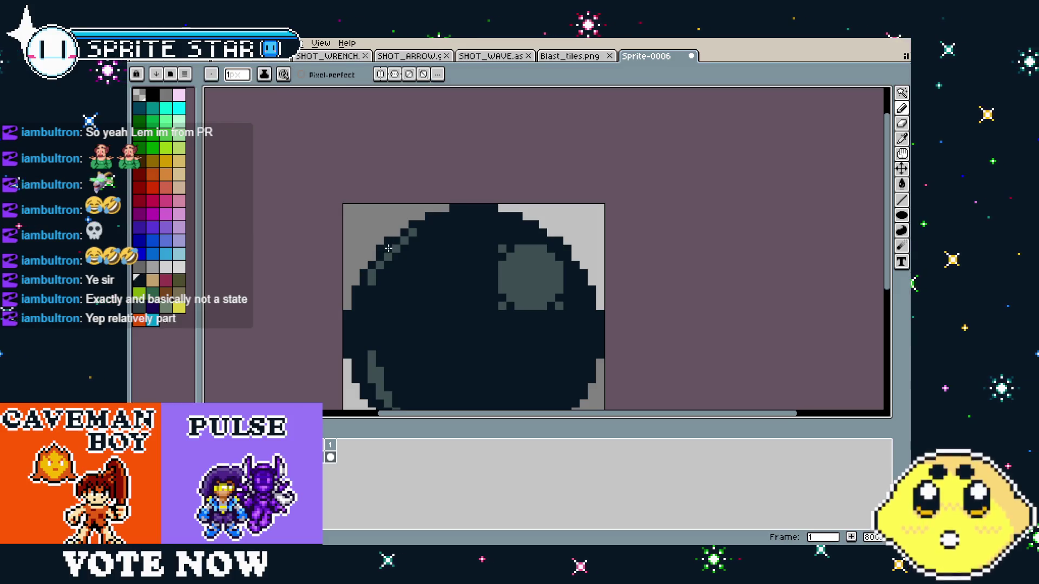
pyautogui.scroll(-2, 388, 247)
pyautogui.scroll(2, 357, 325)
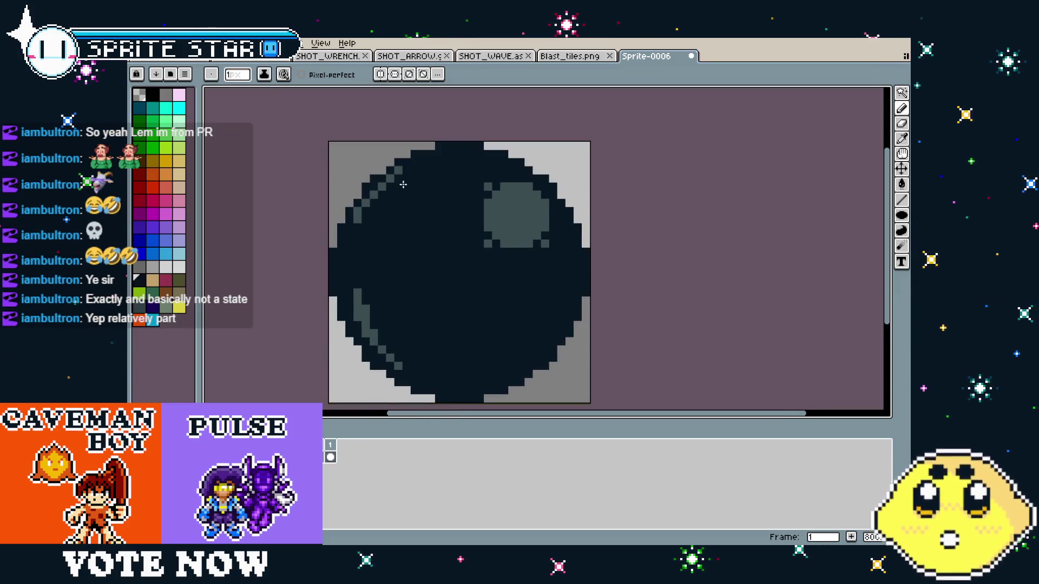
pyautogui.moveTo(399, 171); pyautogui.dragTo(376, 200)
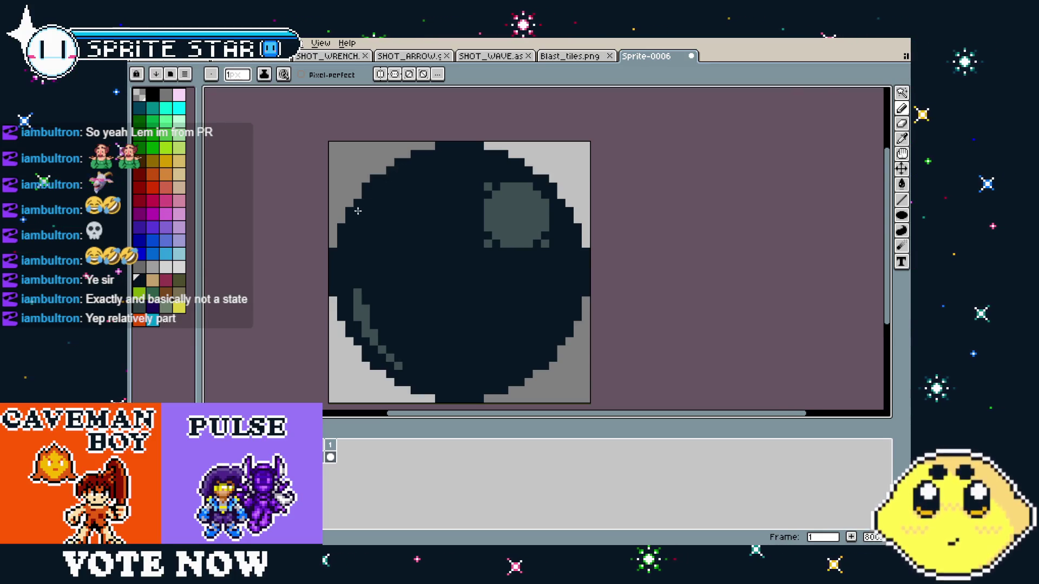
pyautogui.scroll(-3, 363, 216)
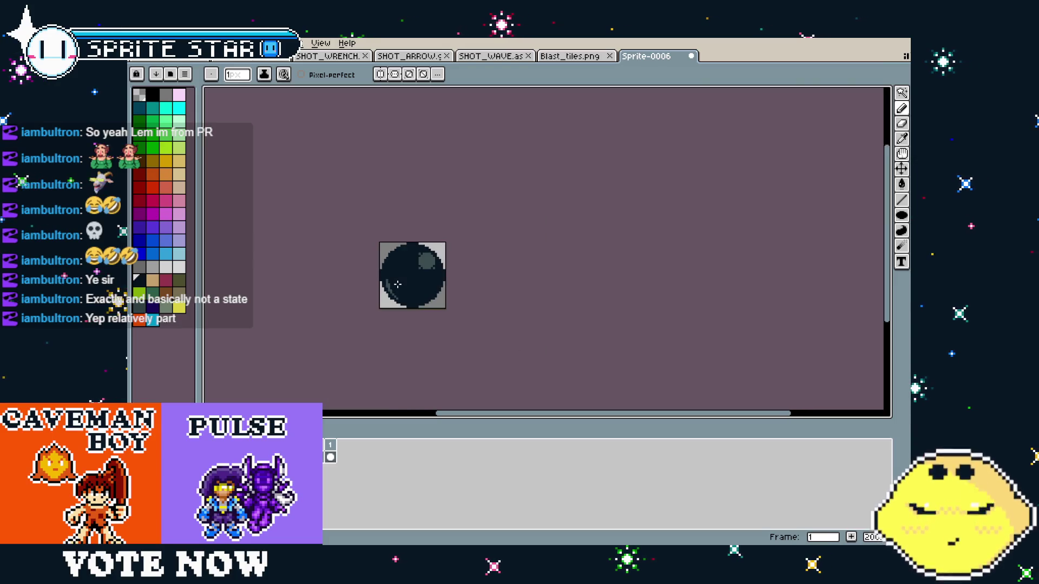
pyautogui.scroll(1, 396, 277)
pyautogui.scroll(1, 396, 278)
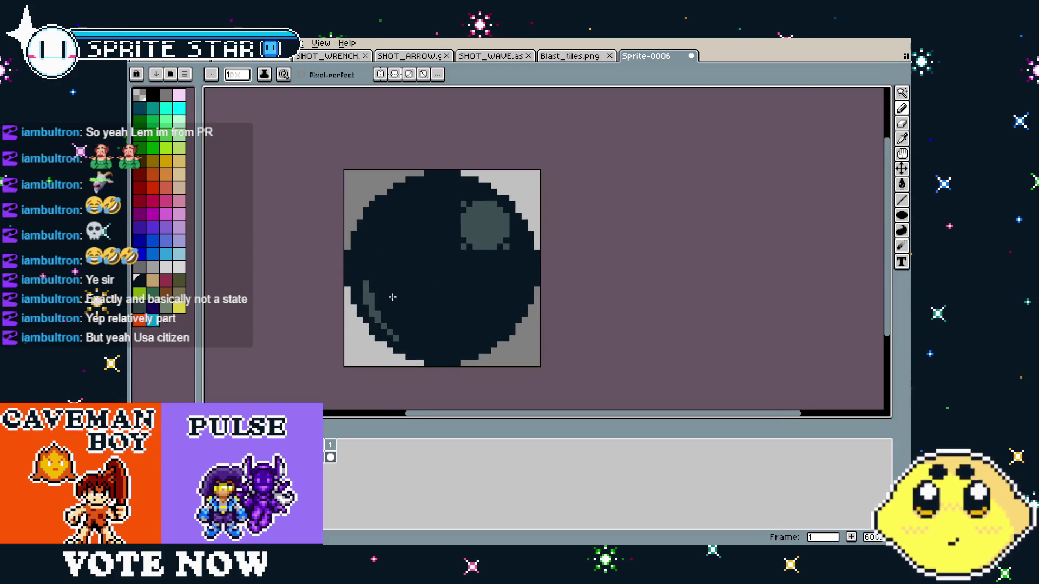
pyautogui.moveTo(419, 297); pyautogui.dragTo(370, 292)
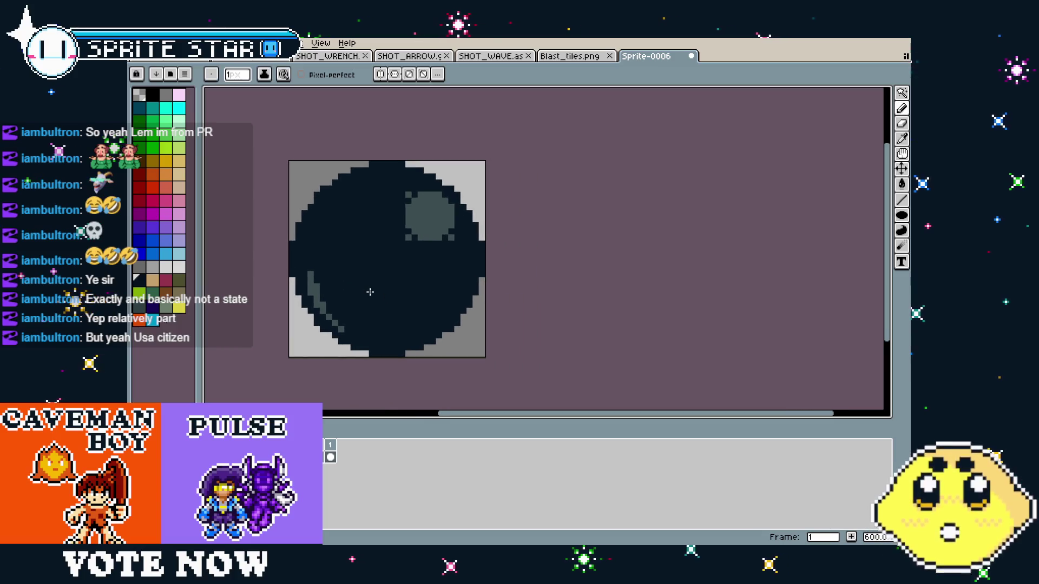
pyautogui.scroll(-1, 370, 292)
pyautogui.scroll(1, 404, 300)
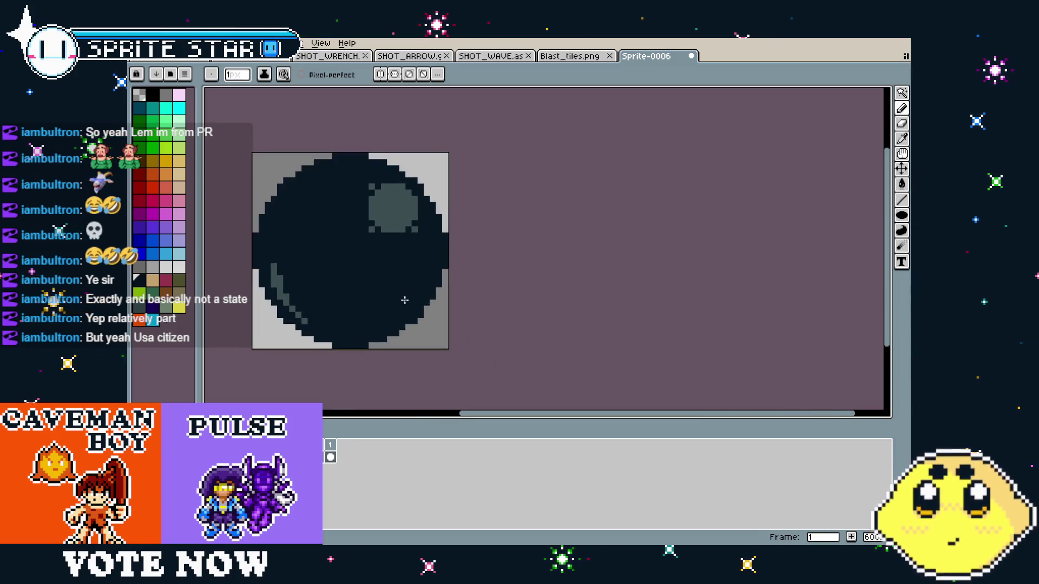
pyautogui.scroll(-2, 404, 300)
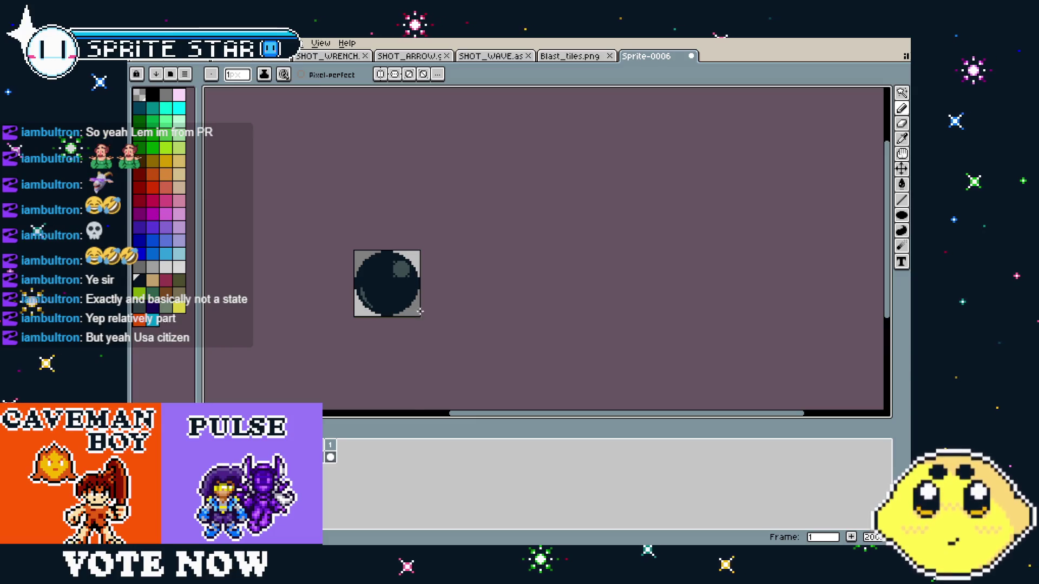
pyautogui.scroll(3, 355, 296)
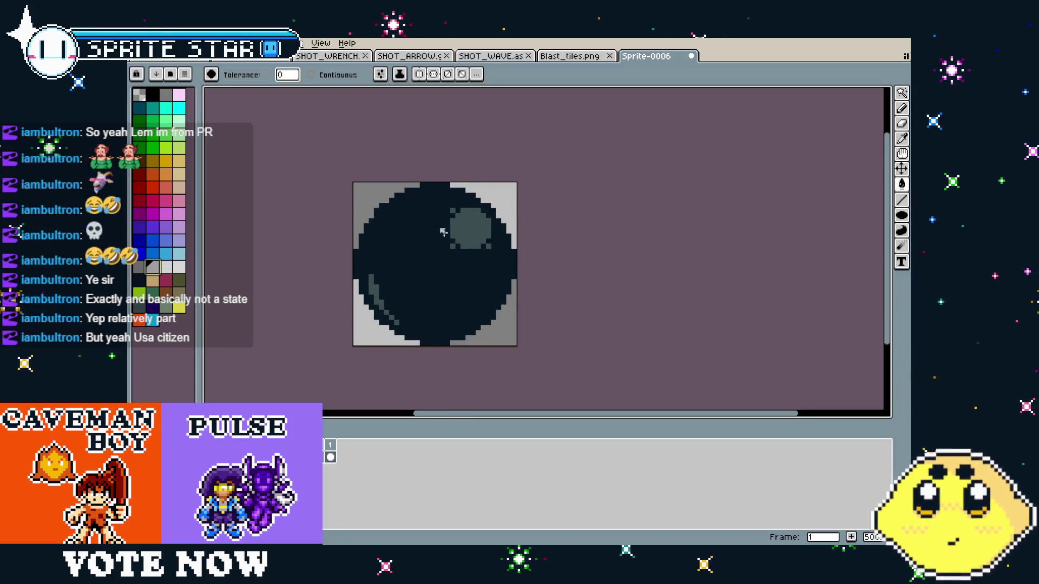
# - Fill the highlight and streaks light green, testing and undoing a grey-blue body fill
pyautogui.hotkey('ctrl', 'z')
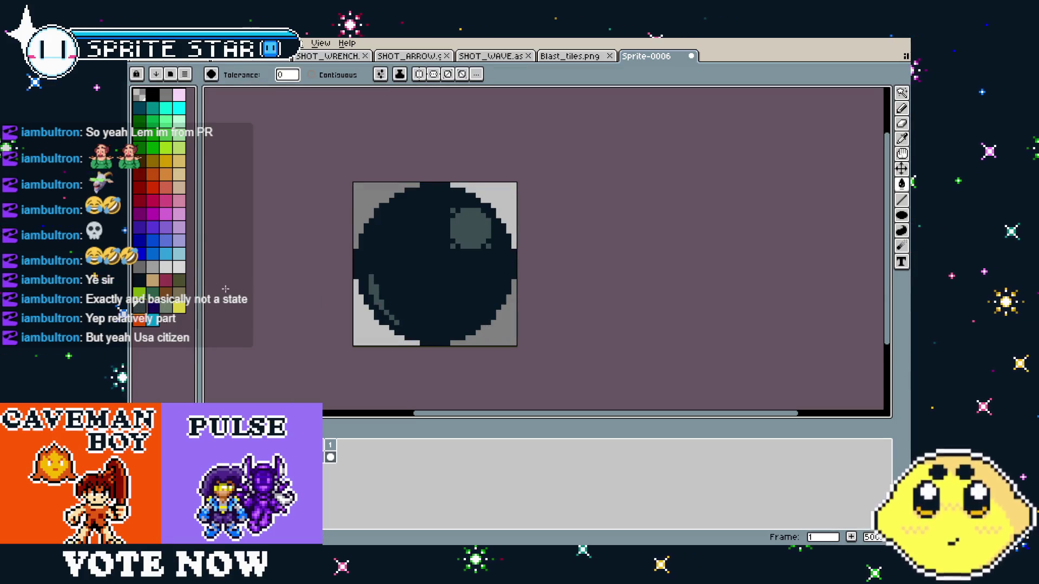
pyautogui.click(478, 228)
pyautogui.click(459, 271)
pyautogui.hotkey('ctrl', 'z')
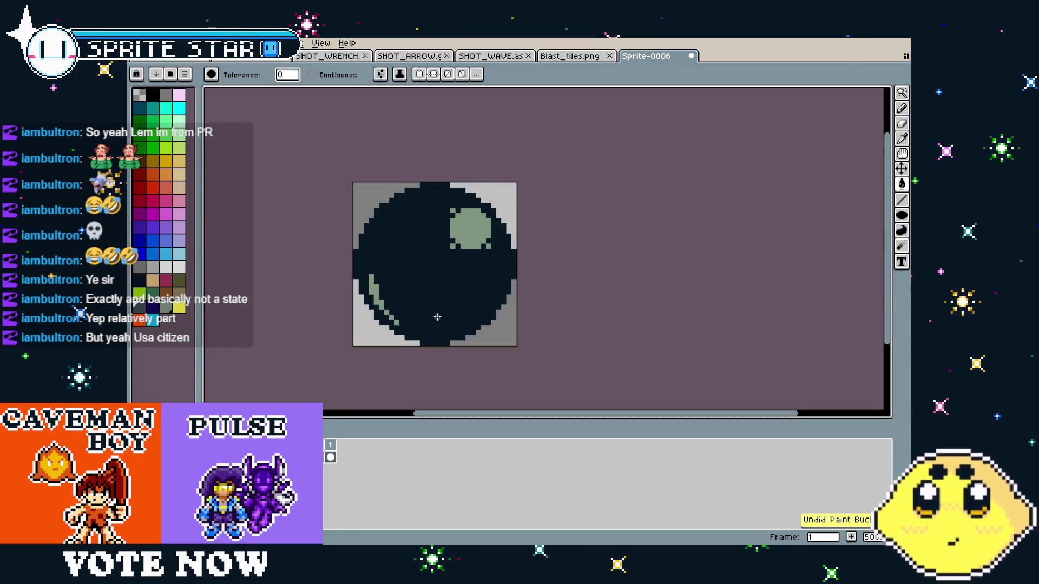
pyautogui.scroll(-2, 444, 324)
pyautogui.scroll(2, 485, 296)
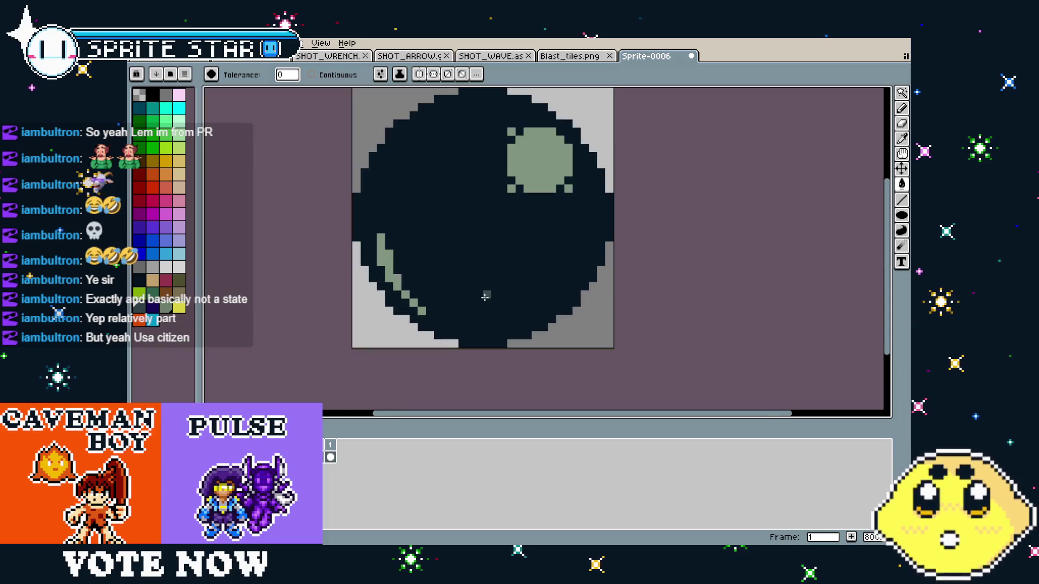
pyautogui.moveTo(486, 297); pyautogui.dragTo(439, 310)
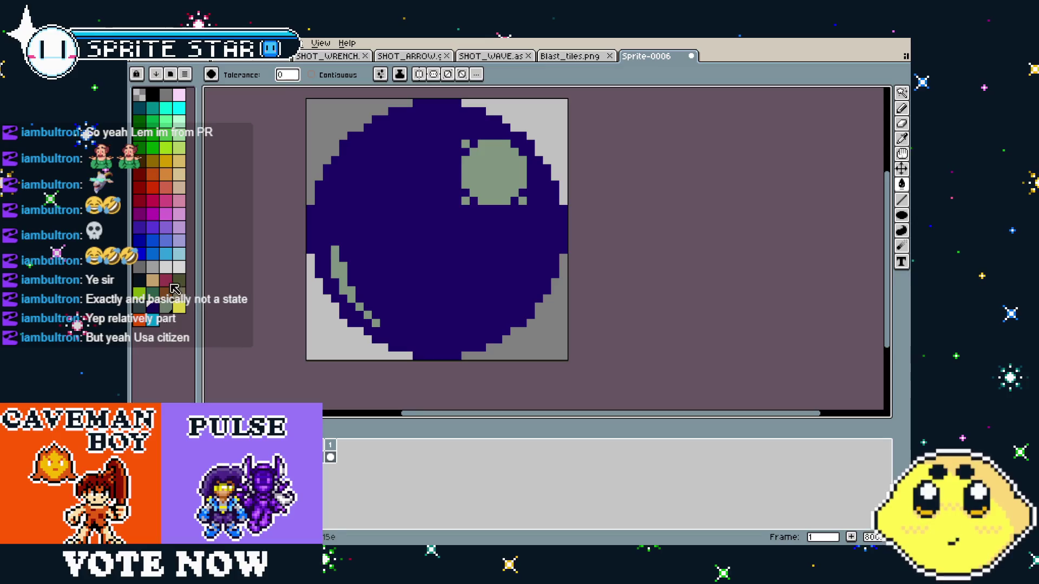
# - Recolour the green pixels light grey and fill the ball's body black
pyautogui.click(479, 164)
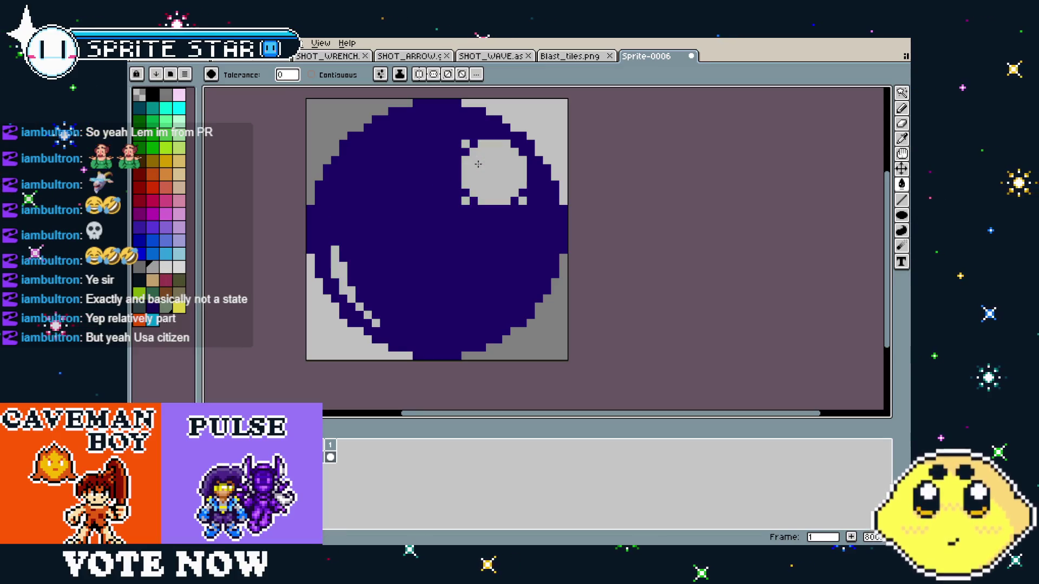
pyautogui.scroll(-4, 449, 282)
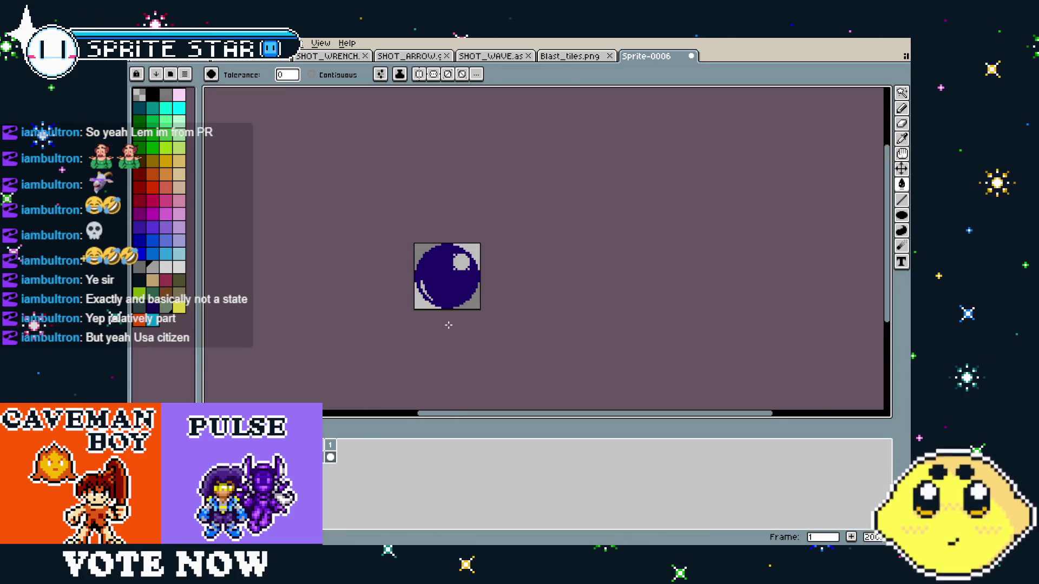
pyautogui.scroll(2, 448, 325)
pyautogui.press('v')
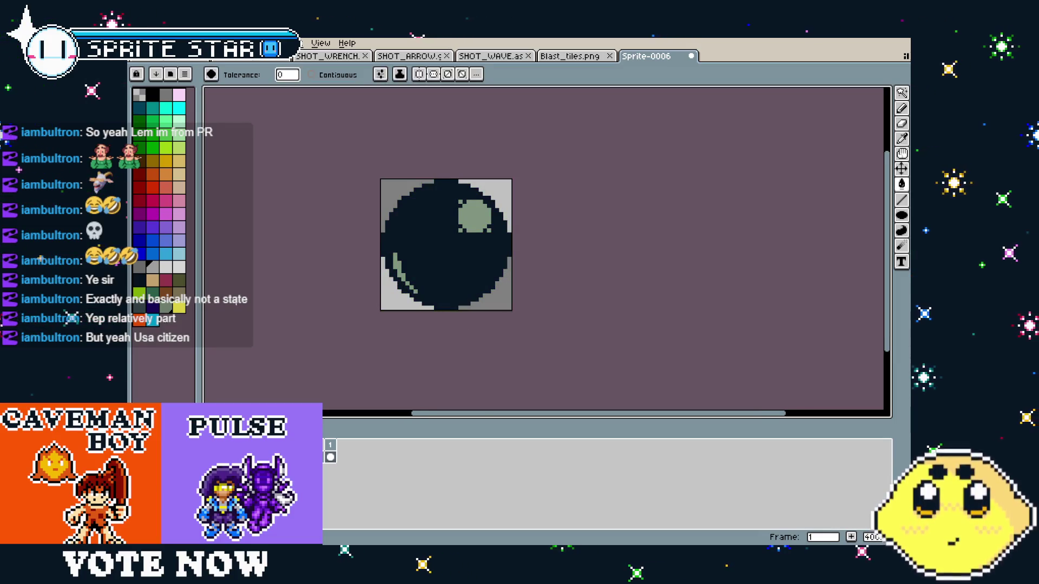
pyautogui.click(476, 252)
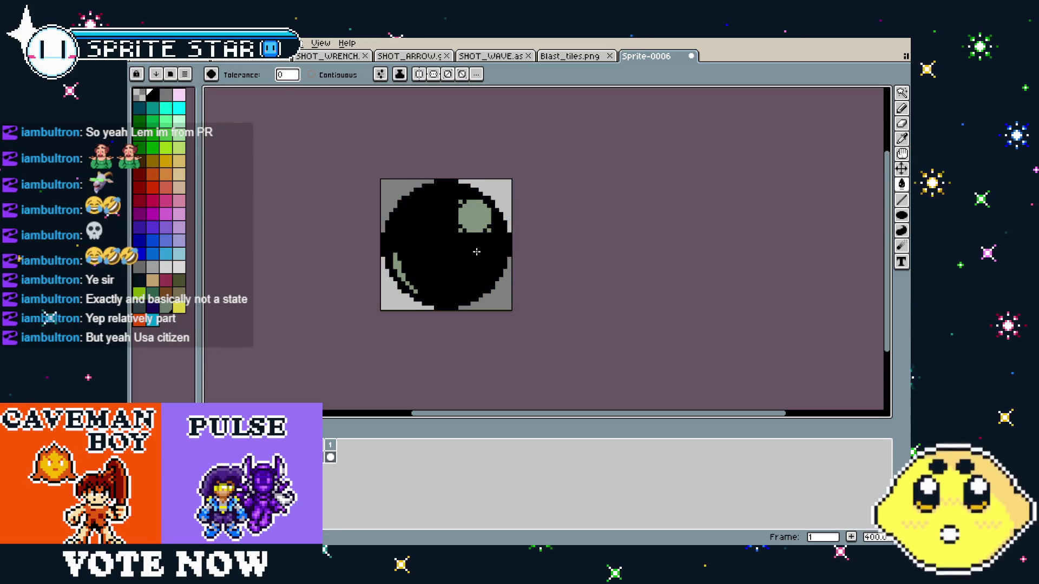
# - Bucket-fill the black body dark teal and zoom in to inspect it
pyautogui.scroll(1, 476, 252)
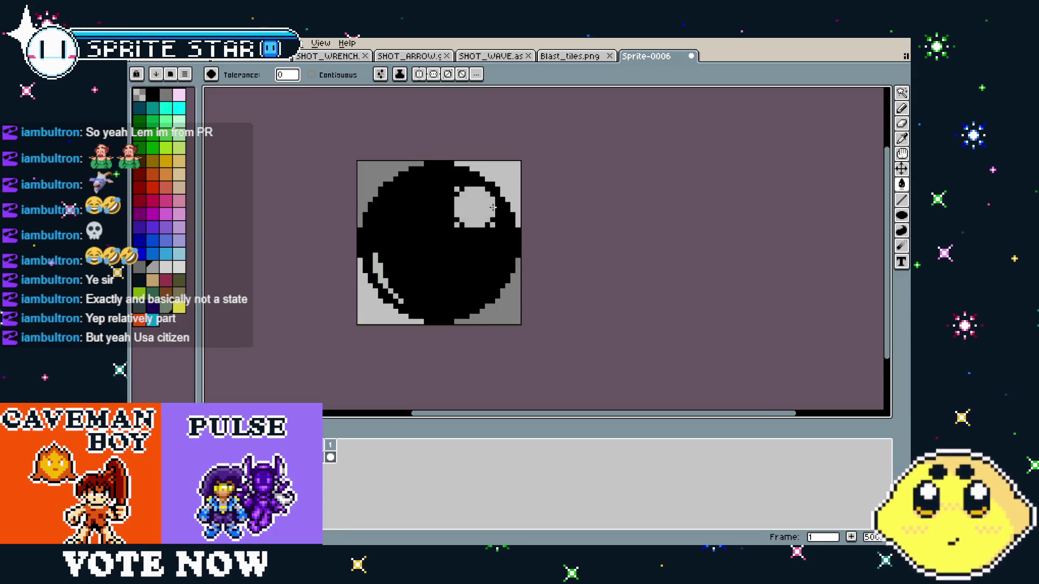
pyautogui.scroll(-3, 493, 207)
pyautogui.scroll(2, 476, 244)
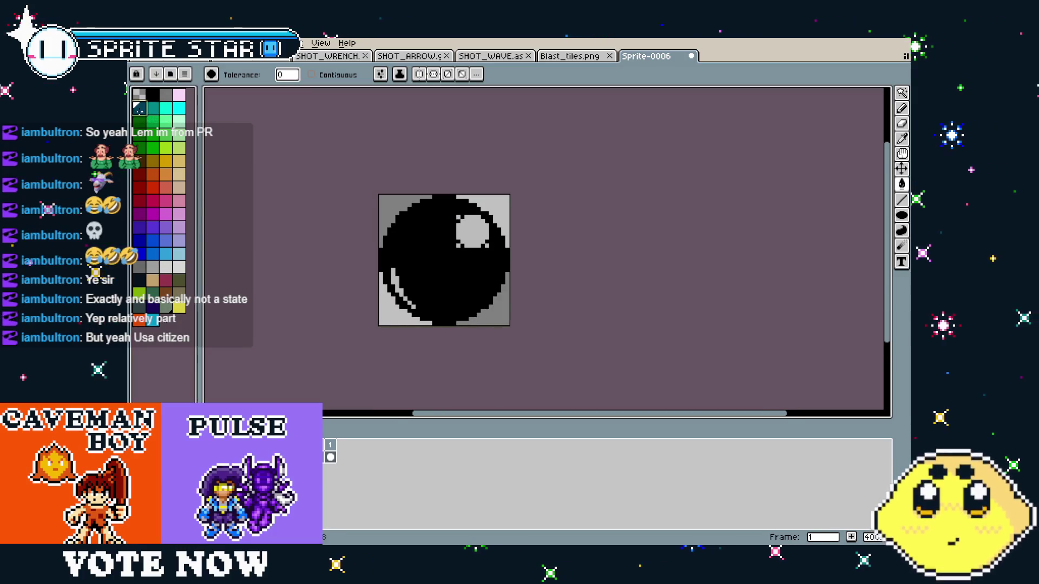
pyautogui.click(469, 273)
pyautogui.scroll(-2, 470, 274)
pyautogui.scroll(4, 467, 276)
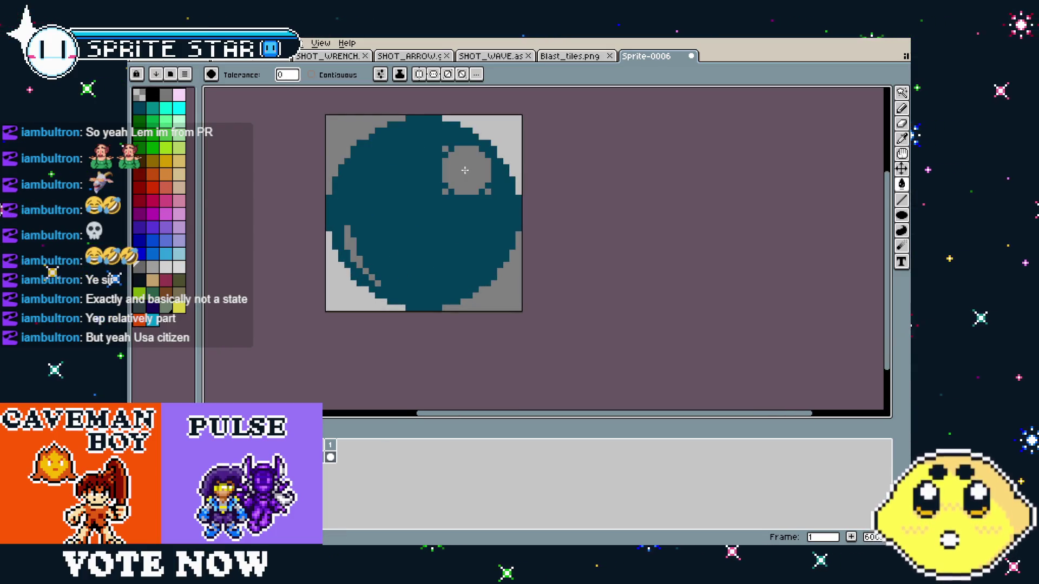
pyautogui.scroll(-4, 464, 170)
pyautogui.scroll(2, 446, 311)
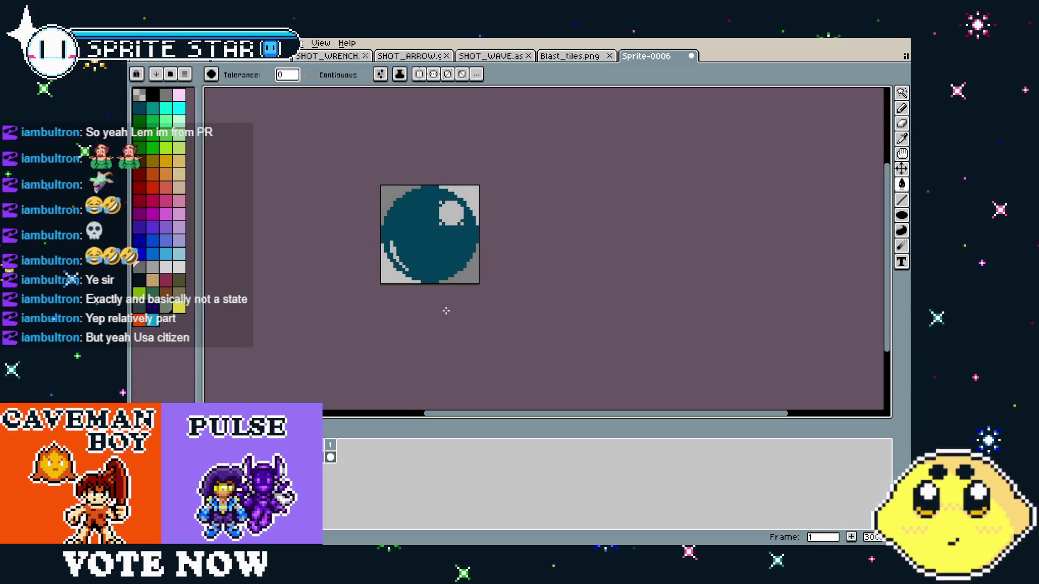
pyautogui.scroll(4, 449, 236)
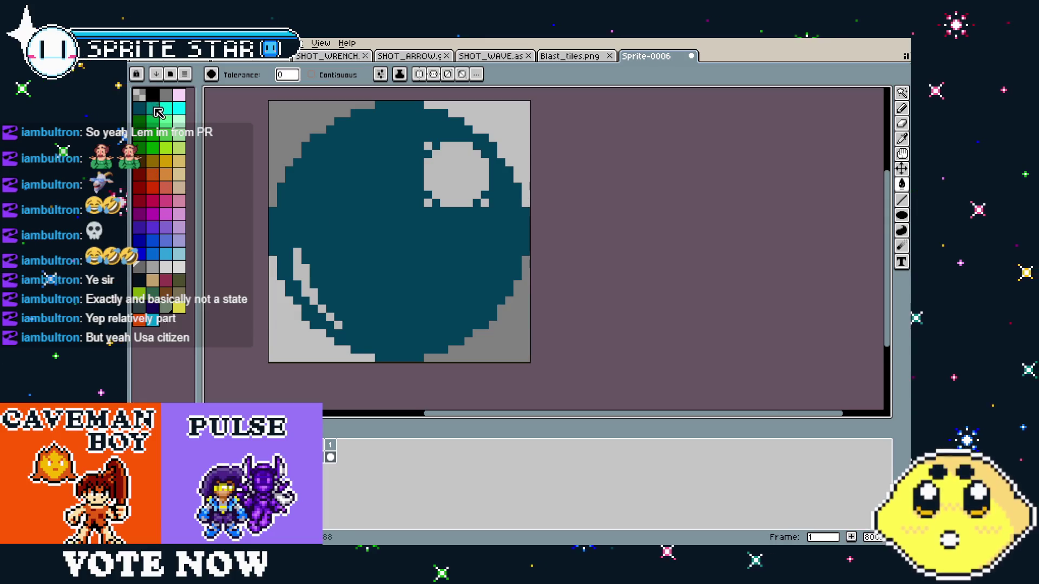
pyautogui.scroll(-4, 402, 308)
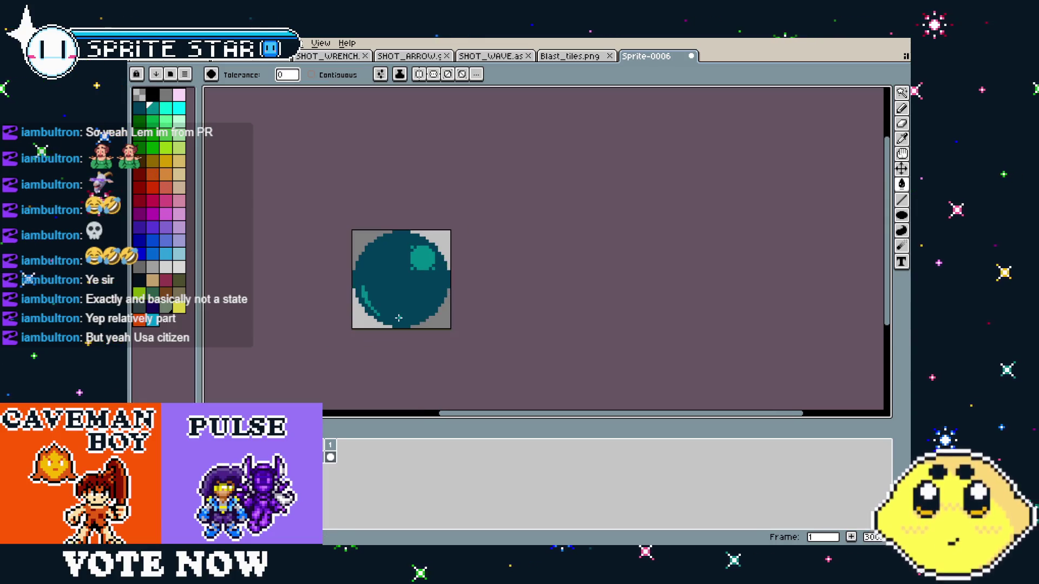
pyautogui.scroll(3, 398, 319)
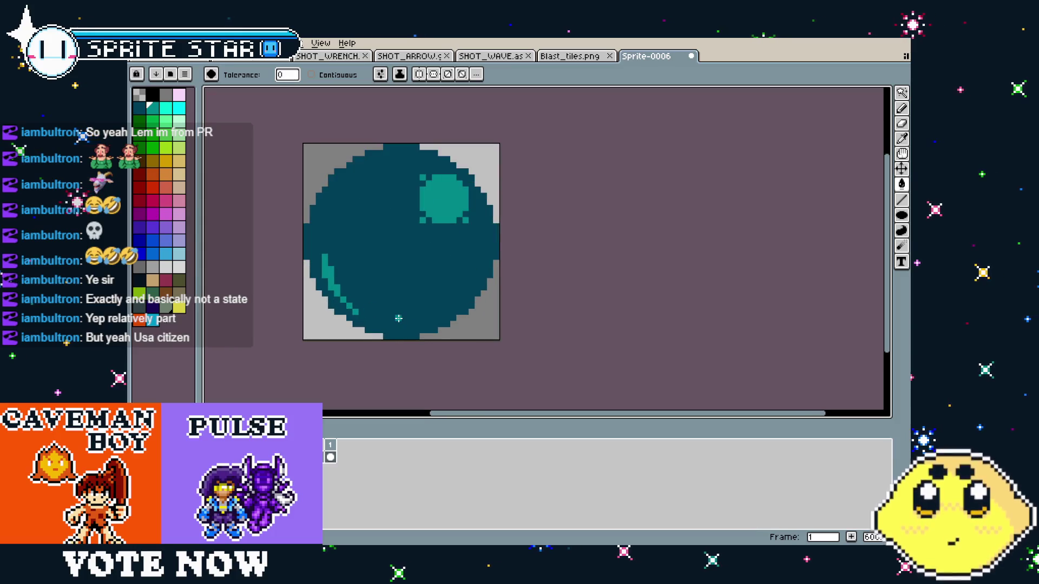
# - Undo the teal fill and fill the ball's body dark navy instead
pyautogui.hotkey('ctrl', 'z')
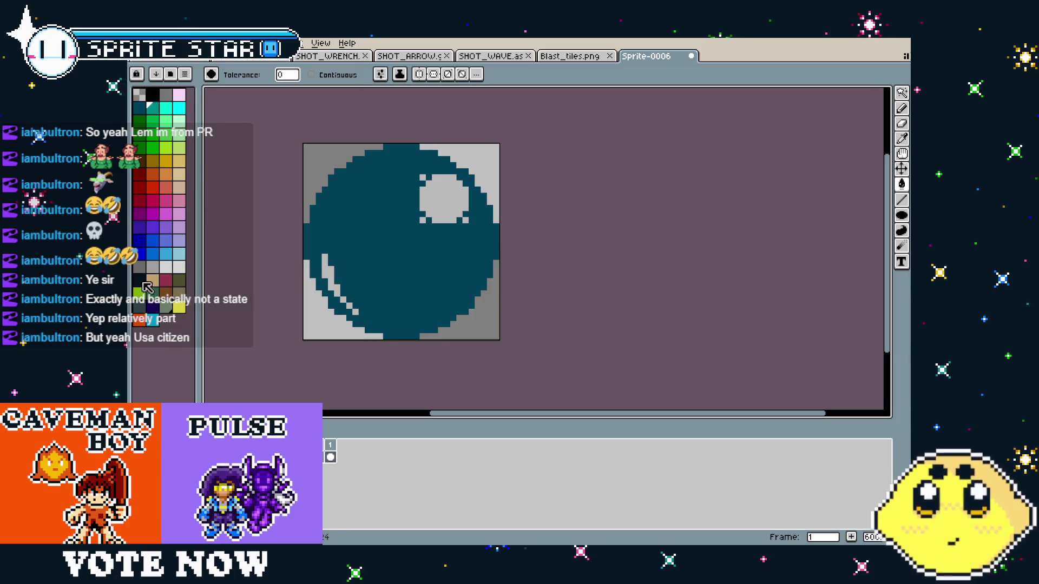
pyautogui.click(426, 252)
pyautogui.scroll(-2, 427, 252)
pyautogui.scroll(3, 426, 252)
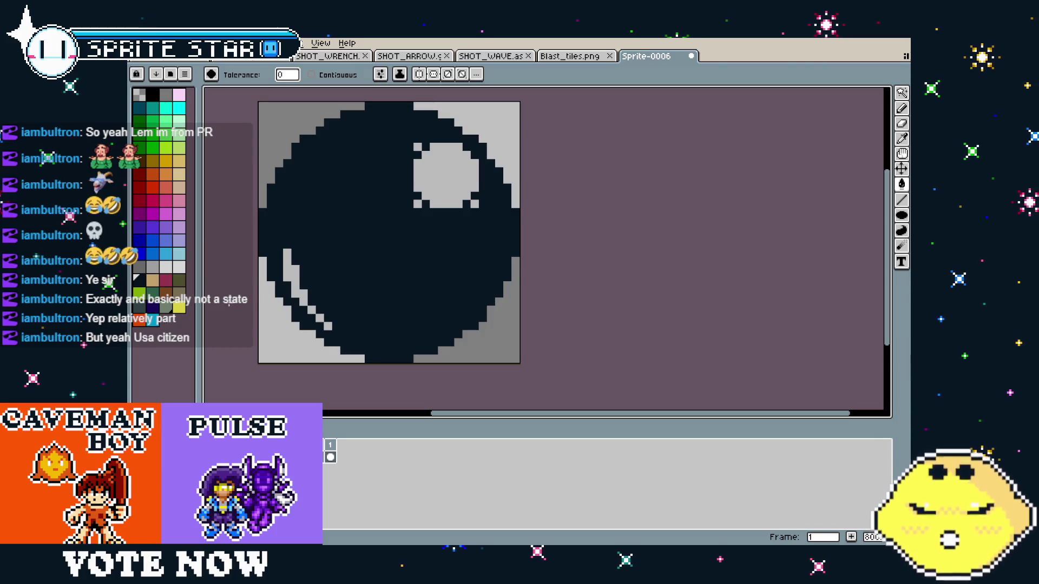
pyautogui.scroll(-3, 409, 334)
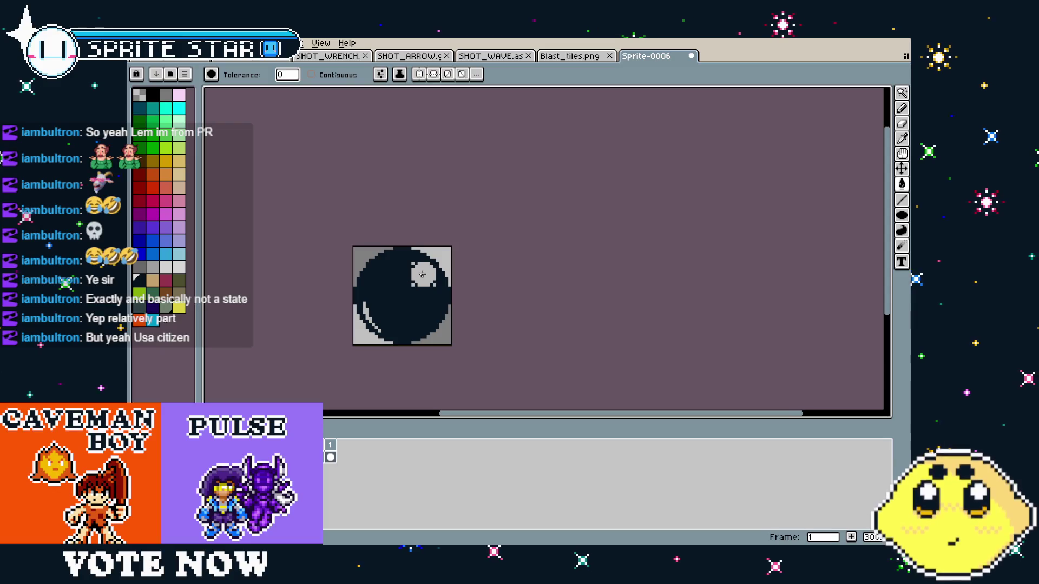
pyautogui.scroll(-3, 420, 337)
pyautogui.scroll(3, 417, 341)
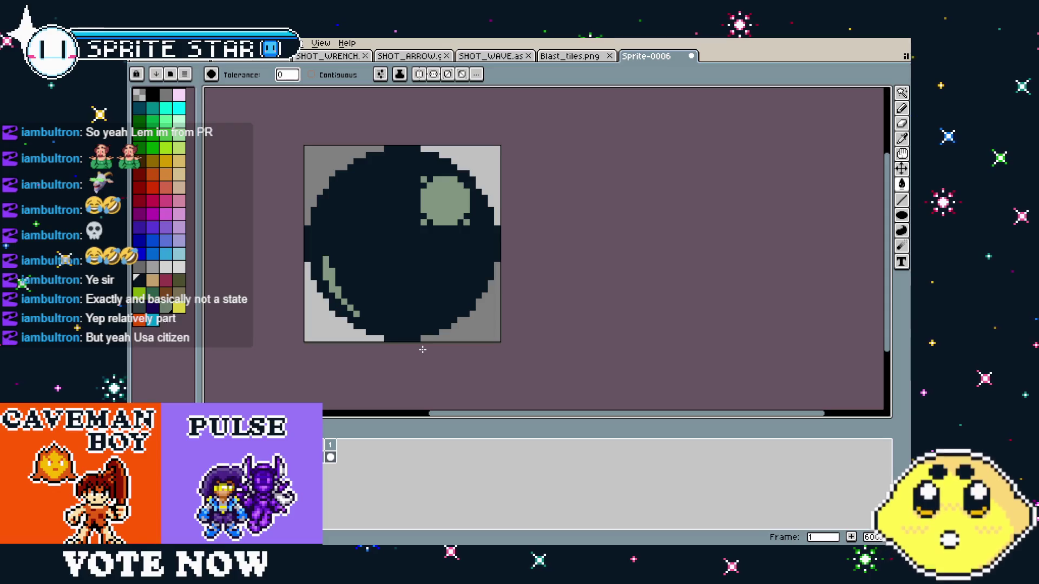
# - Open the Save File dialog for the ball sprite, showing the RUNNING BUSTER folder's files
pyautogui.scroll(-1, 423, 349)
pyautogui.moveTo(417, 359)
pyautogui.mouseDown()
pyautogui.moveTo(390, 354)
pyautogui.moveTo(412, 356)
pyautogui.mouseUp()
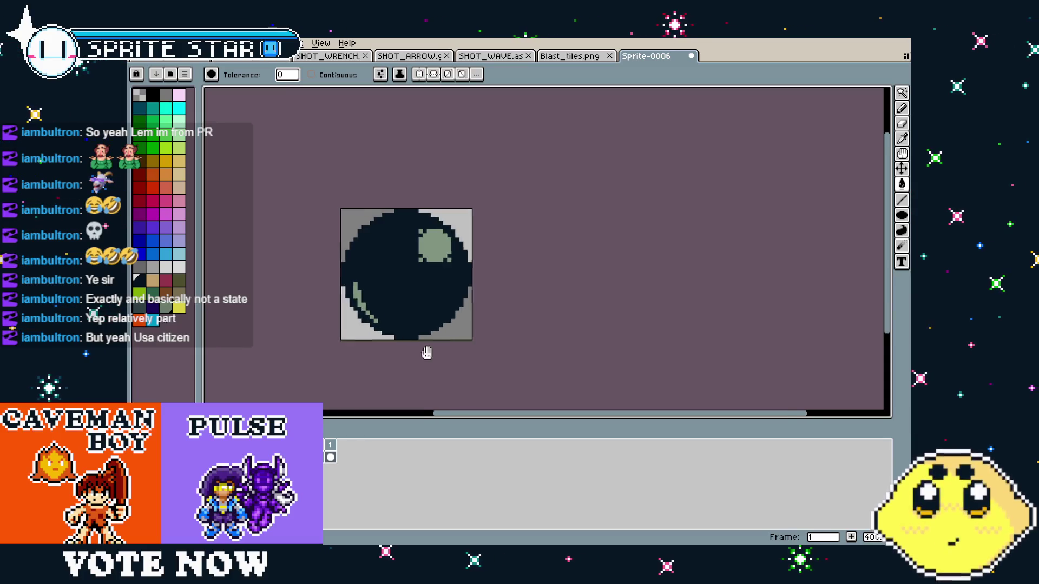
pyautogui.moveTo(427, 353); pyautogui.dragTo(452, 341)
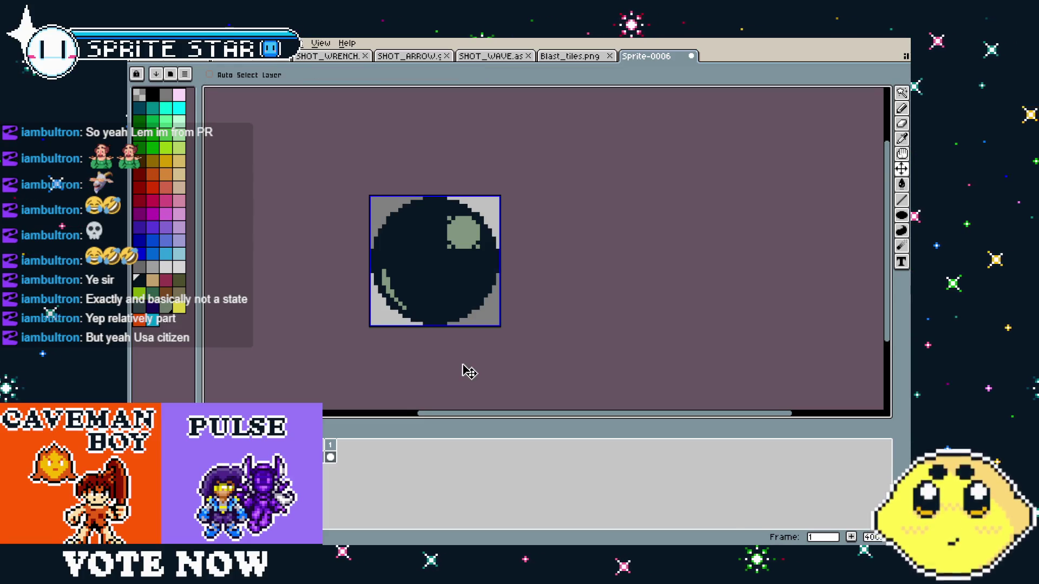
pyautogui.hotkey('ctrl', 's')
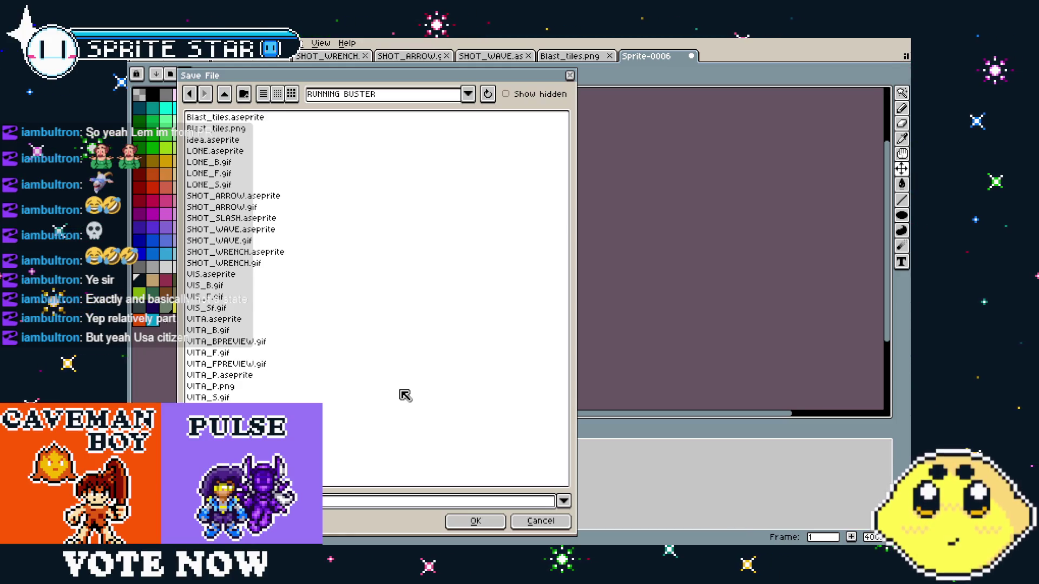
# - Save the ball sprite as BREAKER_BALL, then open Export As and close it
pyautogui.press('Return')
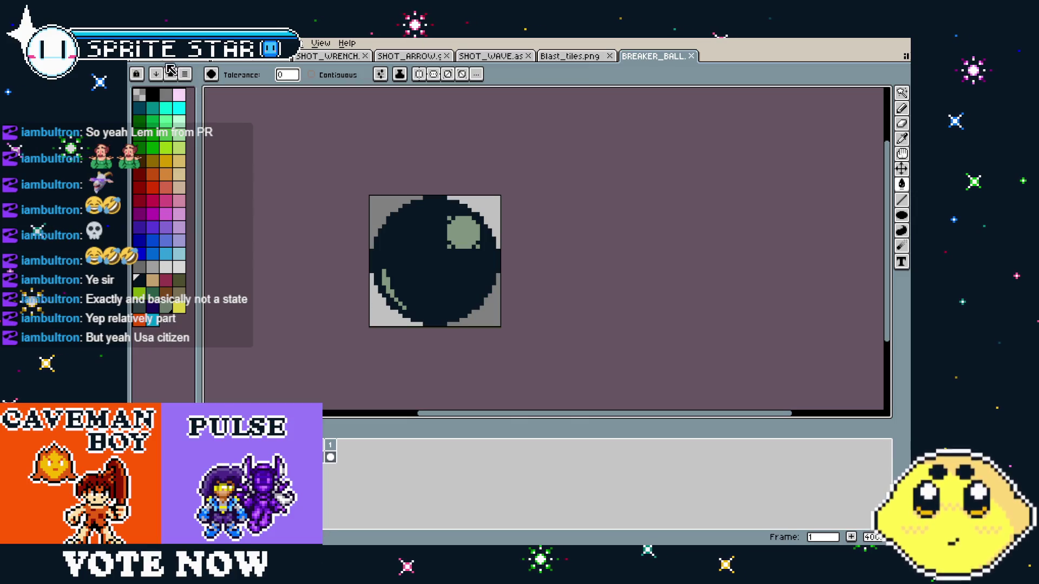
pyautogui.hotkey('alt', 'f')
pyautogui.moveTo(193, 149)
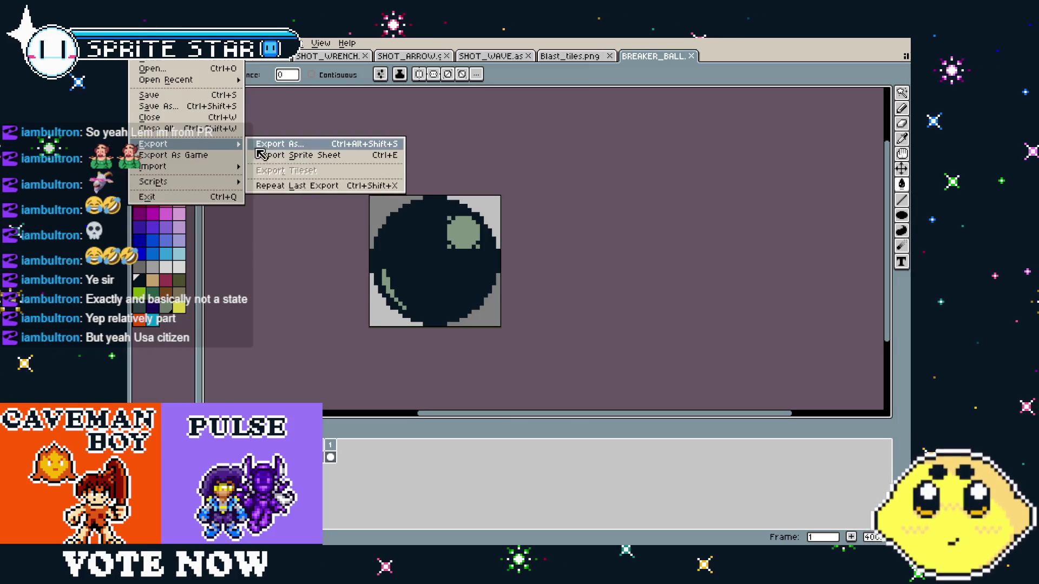
pyautogui.click(266, 145)
pyautogui.click(646, 326)
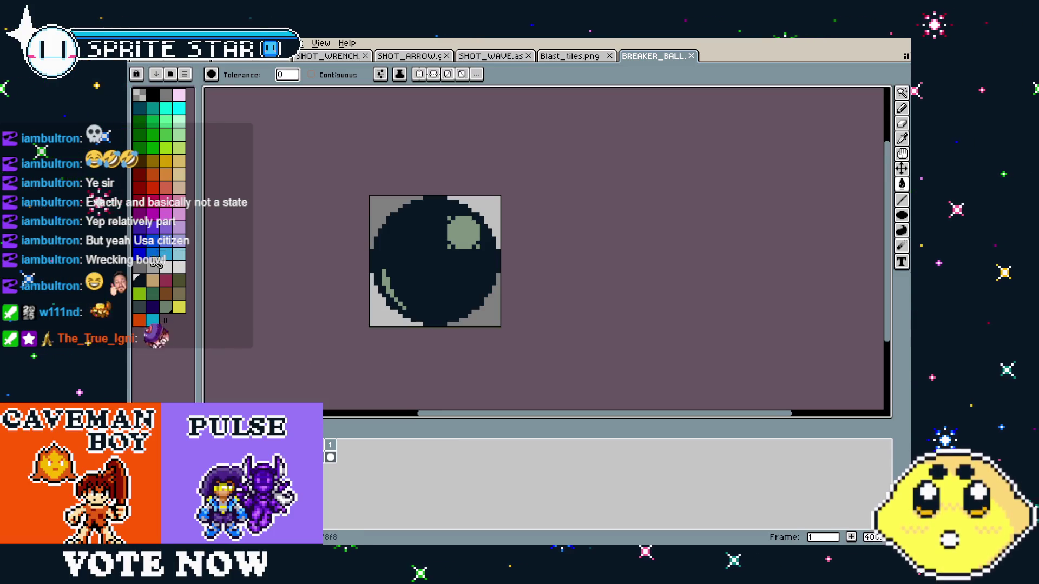
# - Try filling the ball's highlight and body with blue, then undo to keep navy and green
pyautogui.click(470, 235)
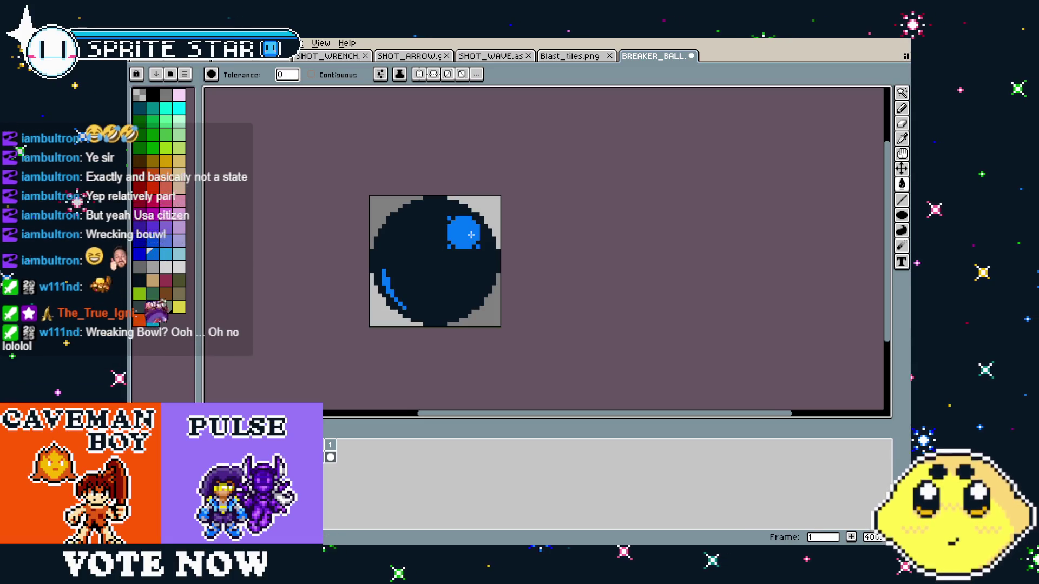
pyautogui.click(147, 242)
pyautogui.click(400, 292)
pyautogui.hotkey('ctrl', 'z')
pyautogui.hotkey('ctrl', 'z')
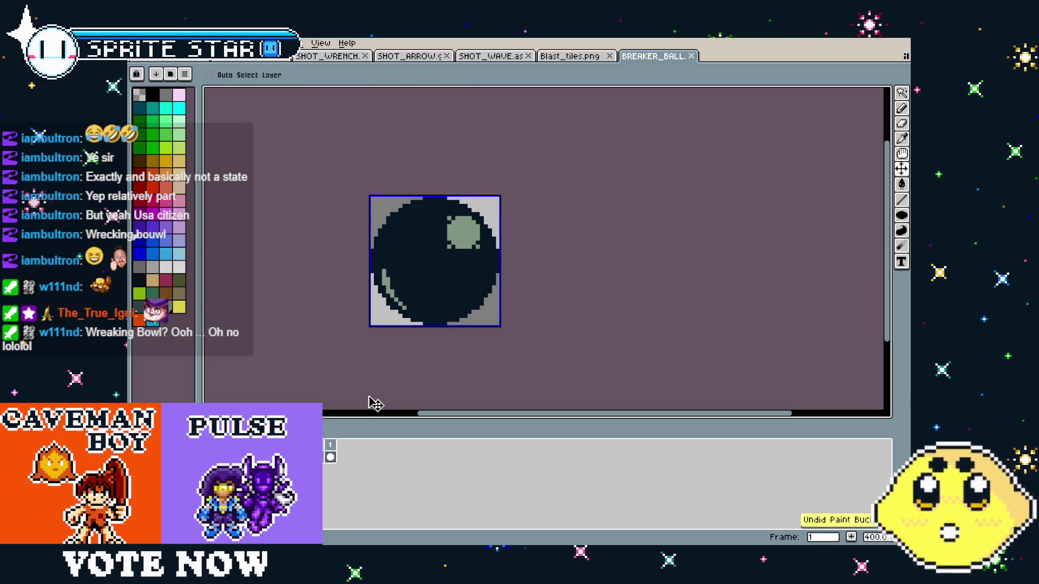
# - Bring up the File menu to start a new sprite
pyautogui.scroll(-1, 376, 375)
pyautogui.moveTo(376, 374)
pyautogui.mouseDown()
pyautogui.moveTo(304, 371)
pyautogui.moveTo(340, 377)
pyautogui.mouseUp()
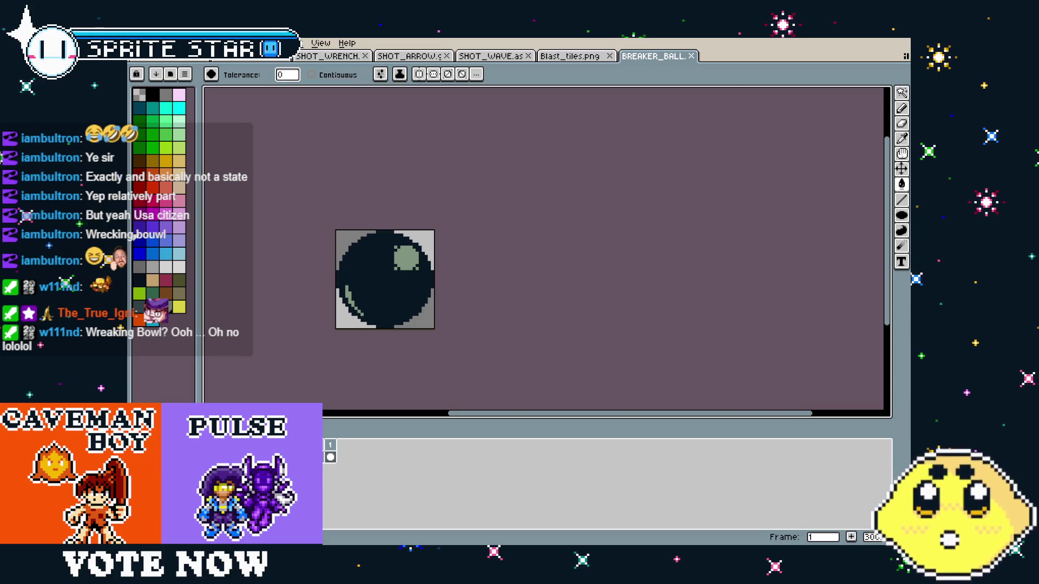
pyautogui.hotkey('alt', 'f')
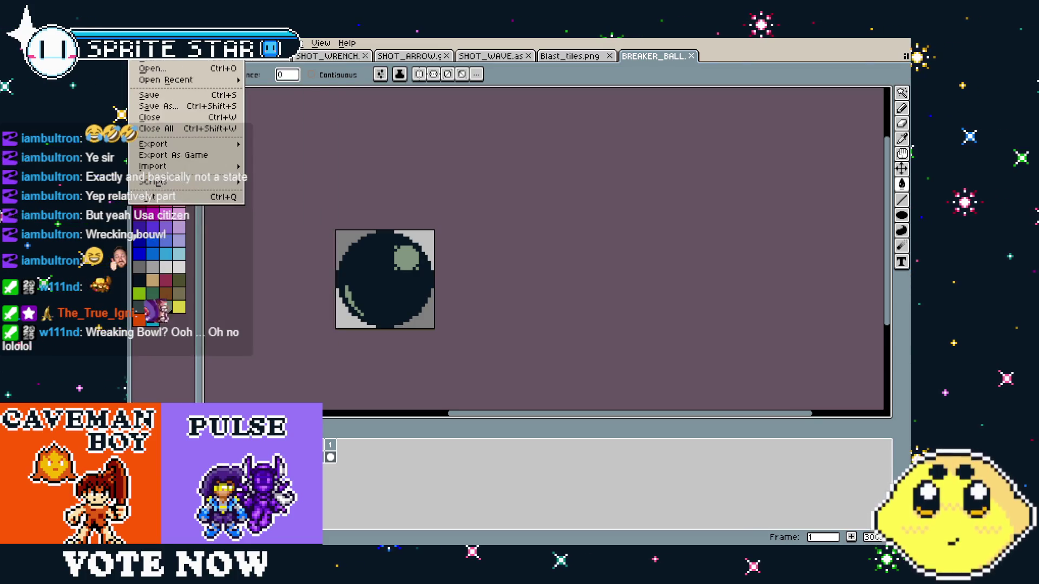
pyautogui.press('Escape')
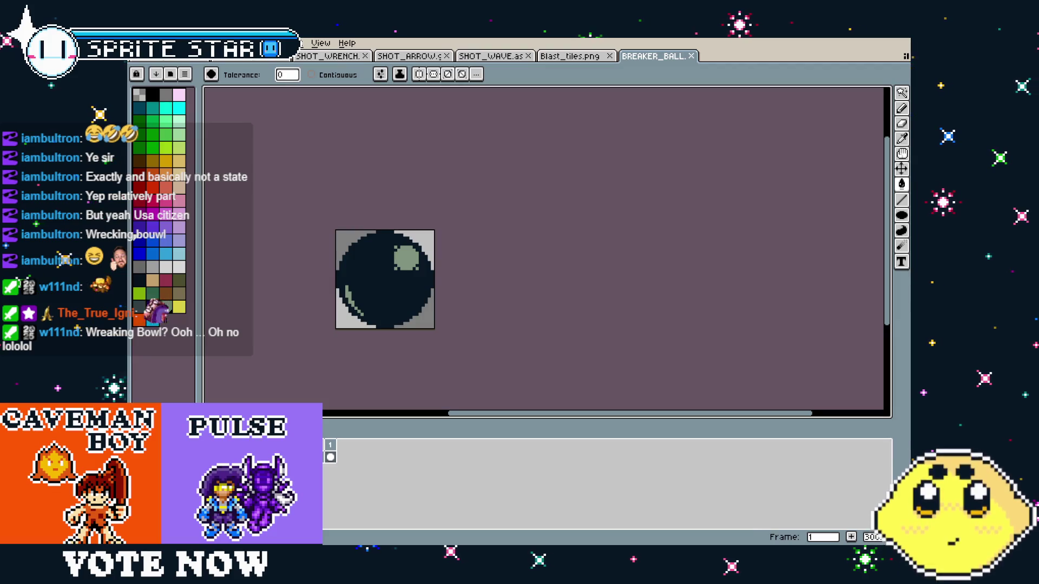
pyautogui.hotkey('alt', 'f')
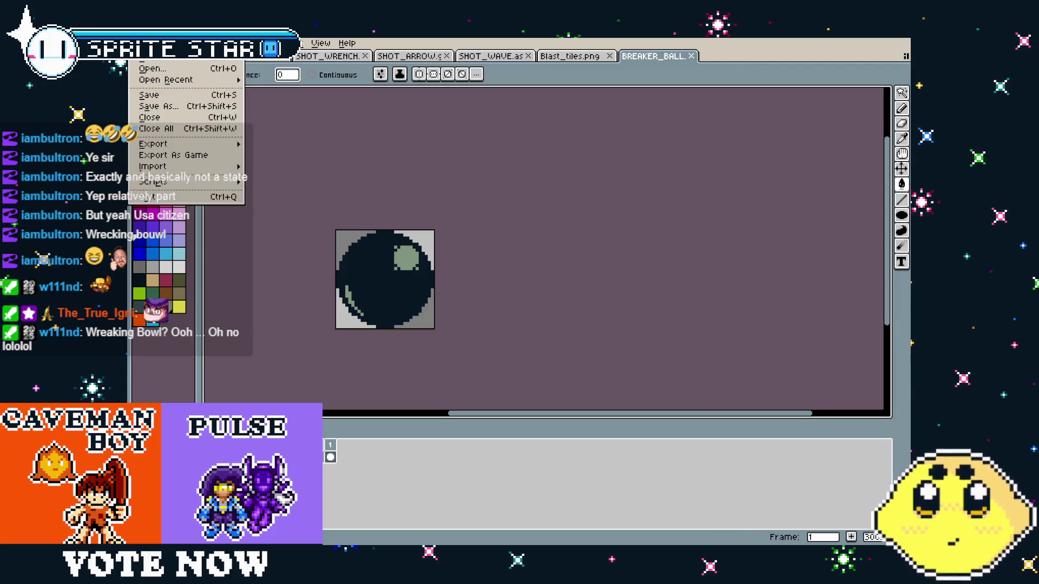
# - Create a new 16×16 sprite
pyautogui.press('Return')
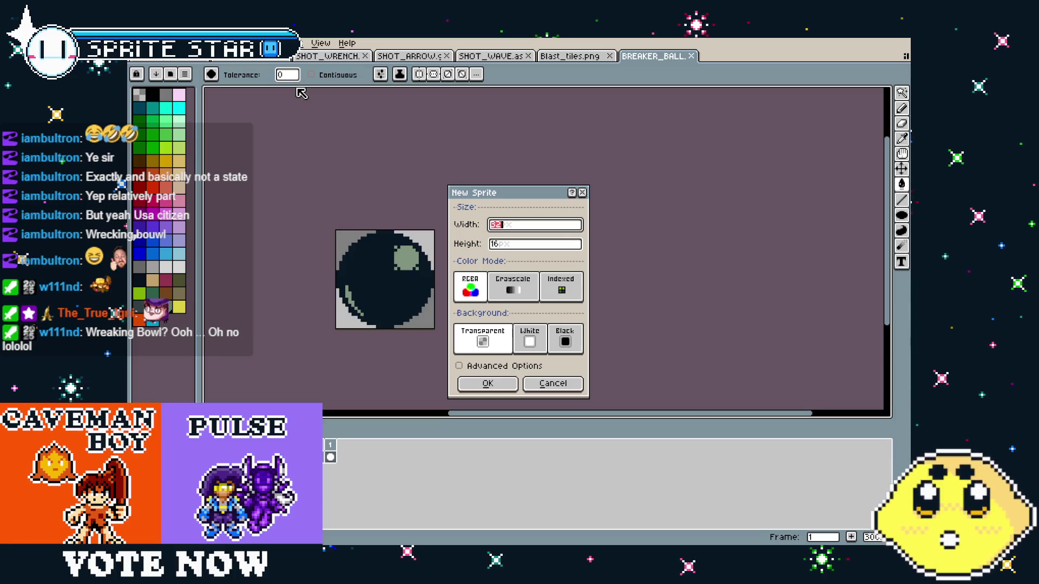
pyautogui.write('16')
pyautogui.press('Return')
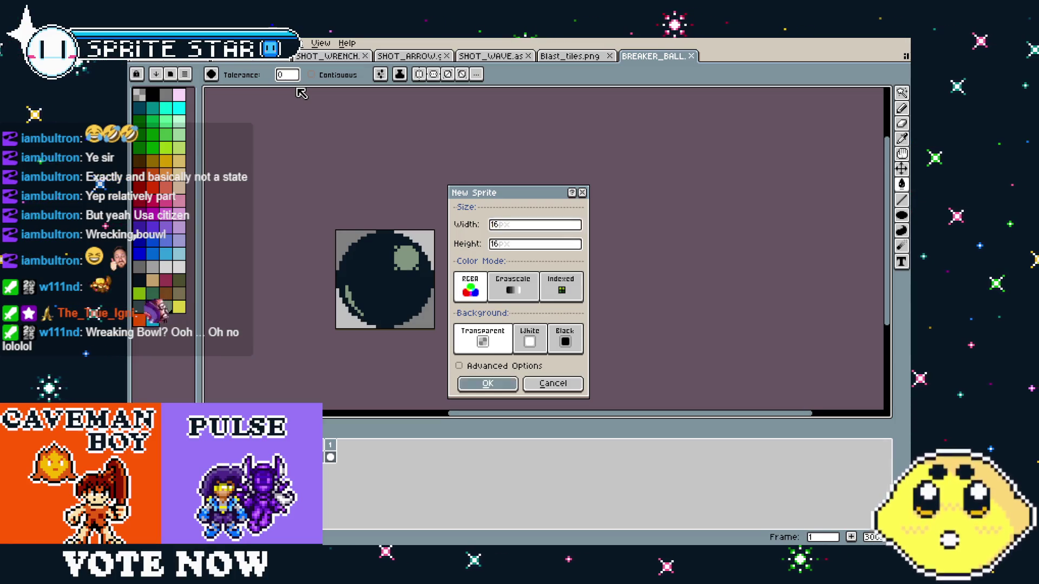
# - Draw outer and inner outlined circles to form a thick dark navy ring
pyautogui.scroll(5, 639, 329)
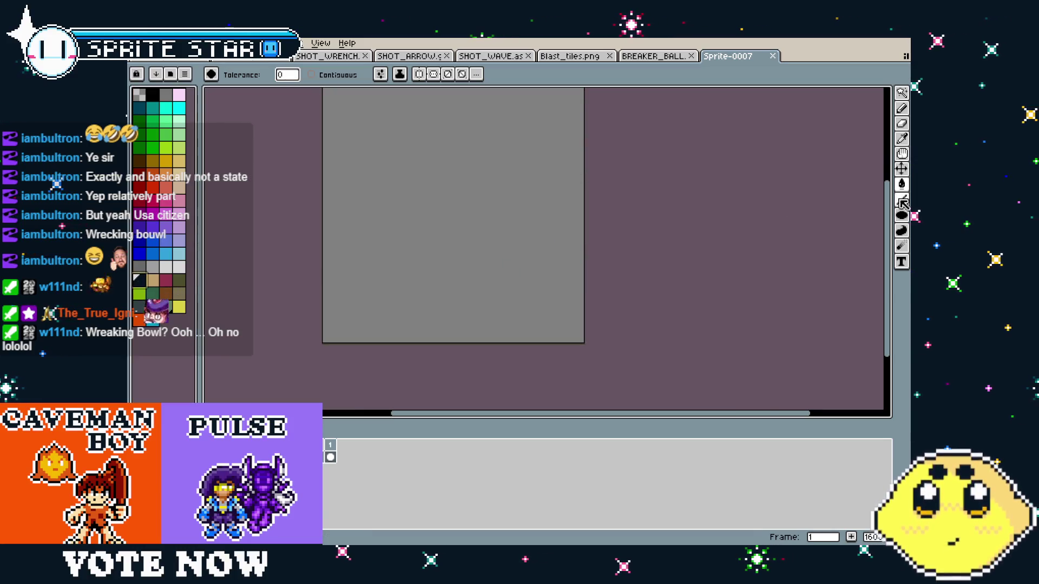
pyautogui.click(901, 215)
pyautogui.click(871, 216)
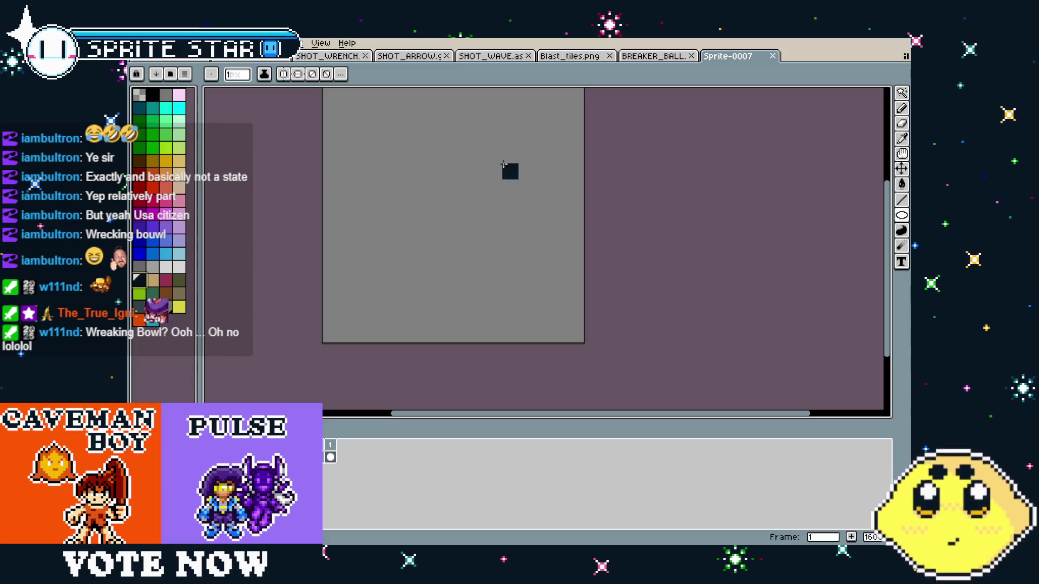
pyautogui.moveTo(347, 121)
pyautogui.mouseDown()
pyautogui.moveTo(538, 290)
pyautogui.moveTo(551, 317)
pyautogui.moveTo(542, 313)
pyautogui.mouseUp()
pyautogui.hotkey('ctrl', 'z')
pyautogui.scroll(-1, 534, 294)
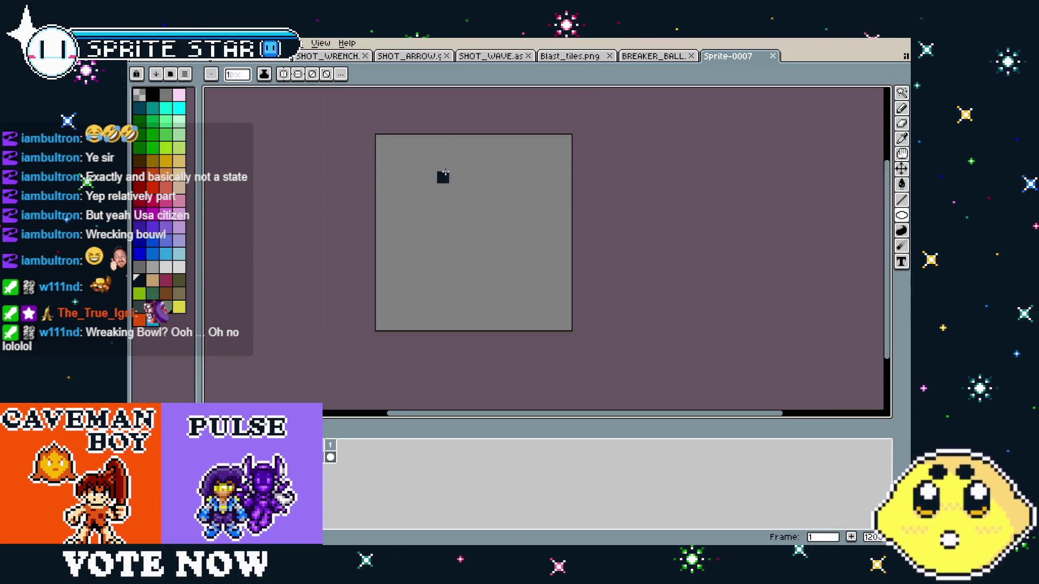
pyautogui.moveTo(405, 162); pyautogui.dragTo(540, 301)
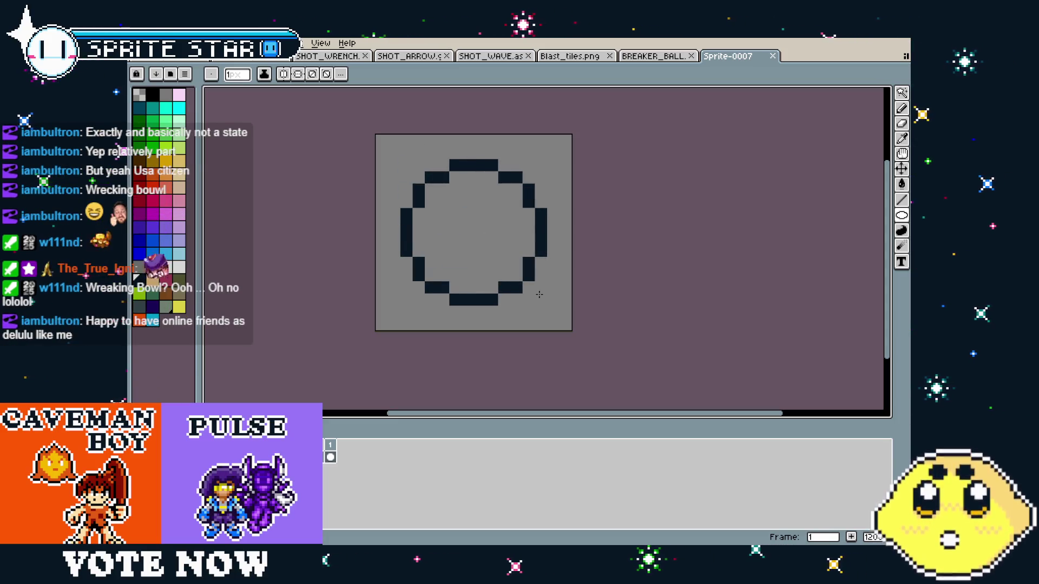
pyautogui.moveTo(421, 183); pyautogui.dragTo(527, 286)
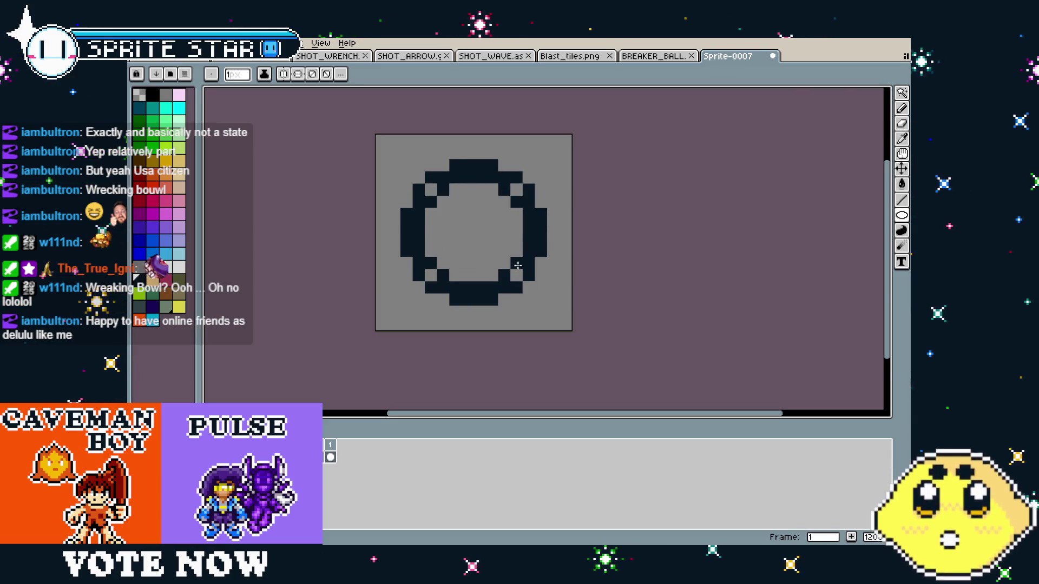
# - Check the canvas size settings and close them without changes
pyautogui.scroll(-3, 515, 279)
pyautogui.scroll(3, 516, 292)
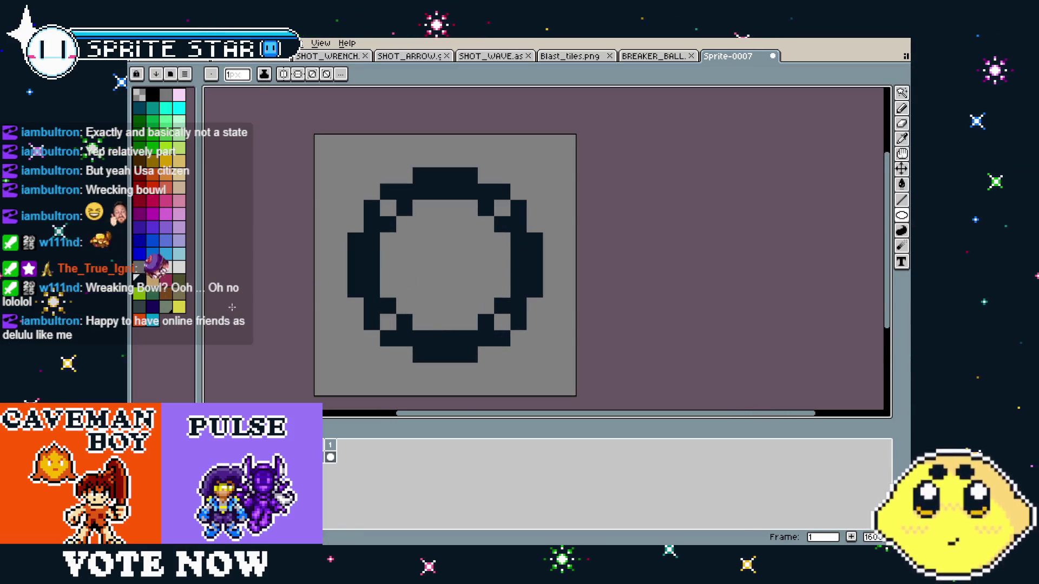
pyautogui.hotkey('ctrl', 'alt', 'c')
pyautogui.click(698, 317)
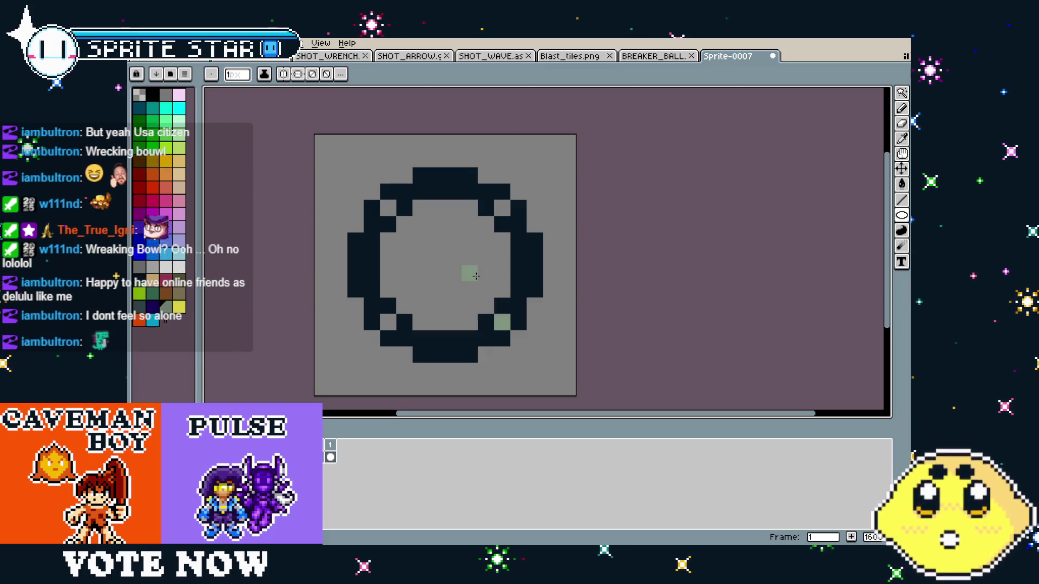
# - Colour pixels at the ring's inner corners pale green
pyautogui.moveTo(474, 276); pyautogui.dragTo(491, 276)
pyautogui.click(519, 208)
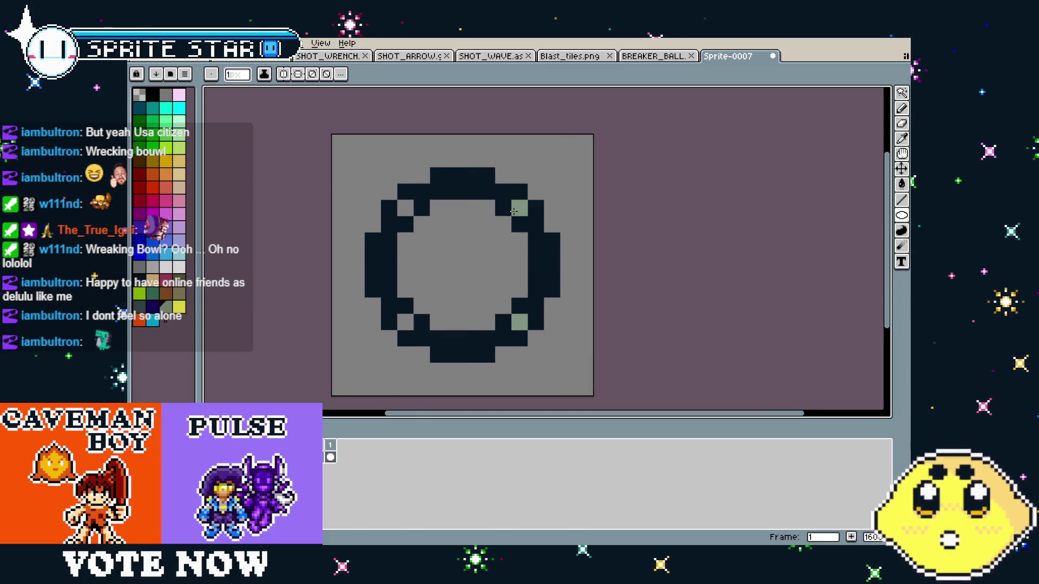
pyautogui.click(418, 211)
pyautogui.click(406, 322)
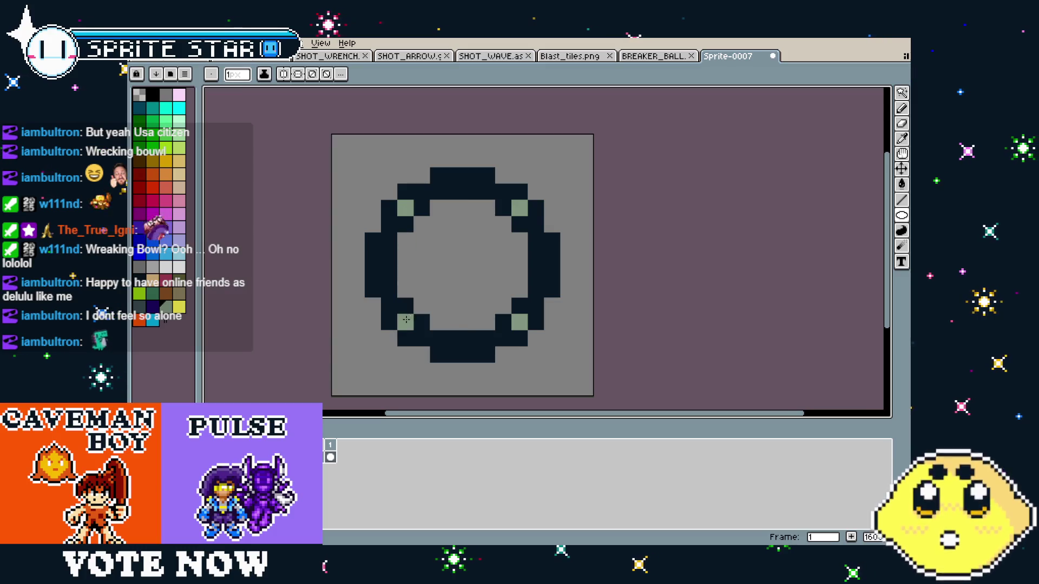
pyautogui.scroll(-3, 392, 380)
pyautogui.scroll(3, 392, 381)
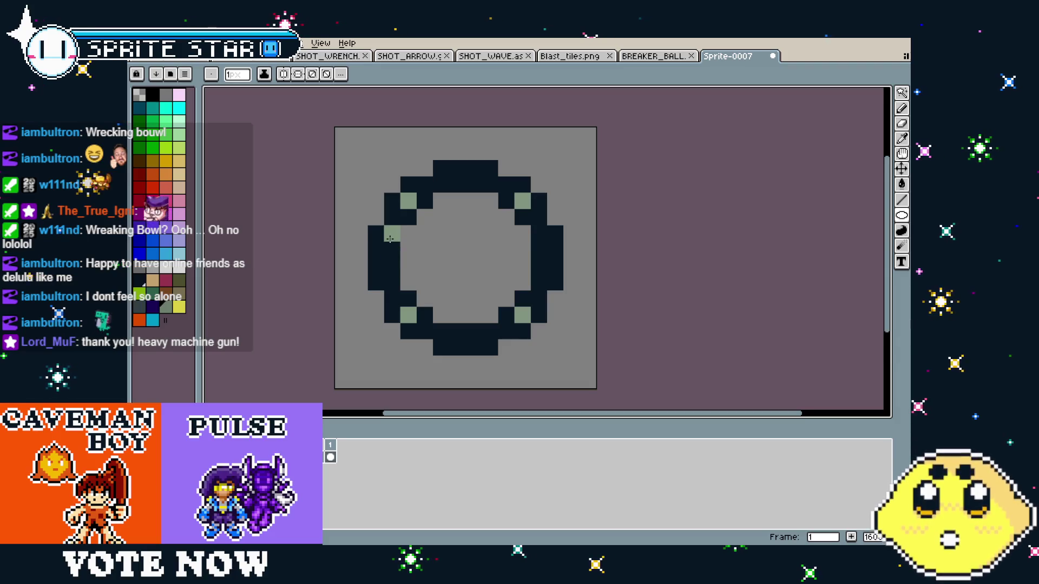
pyautogui.scroll(-3, 450, 357)
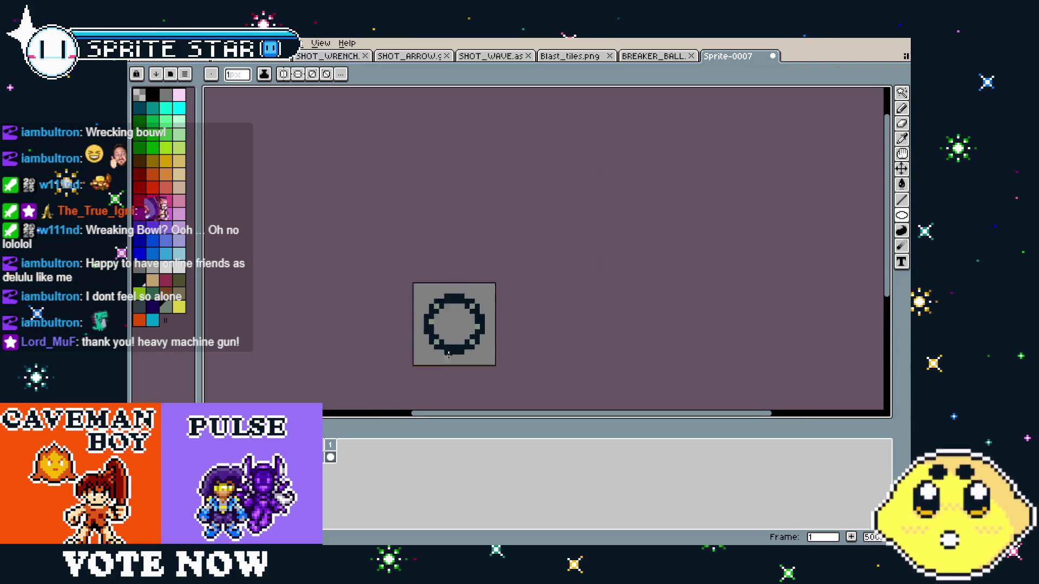
pyautogui.scroll(3, 448, 365)
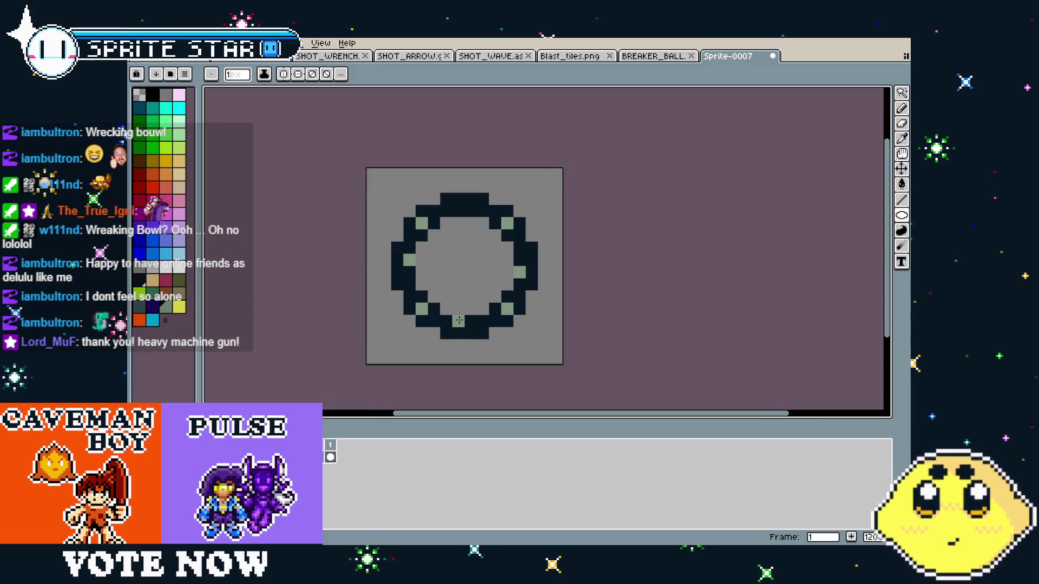
pyautogui.scroll(-3, 463, 252)
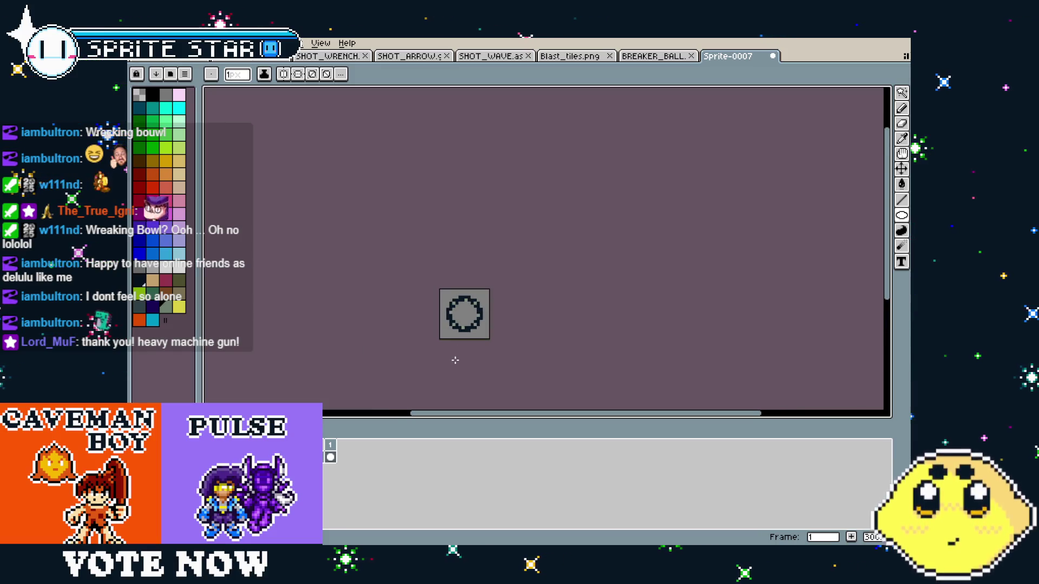
pyautogui.scroll(3, 392, 353)
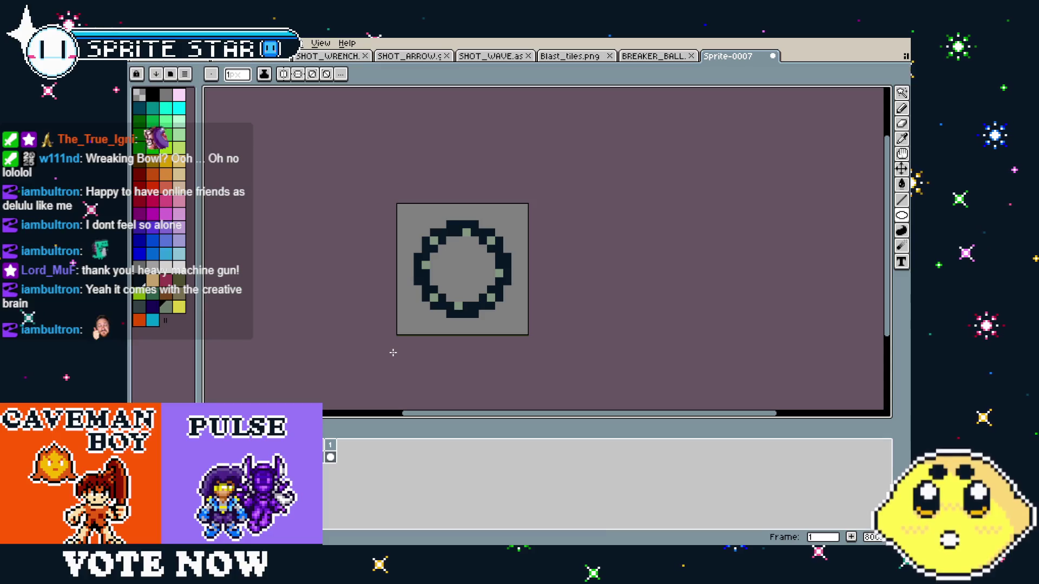
pyautogui.hscroll(2, 456, 248)
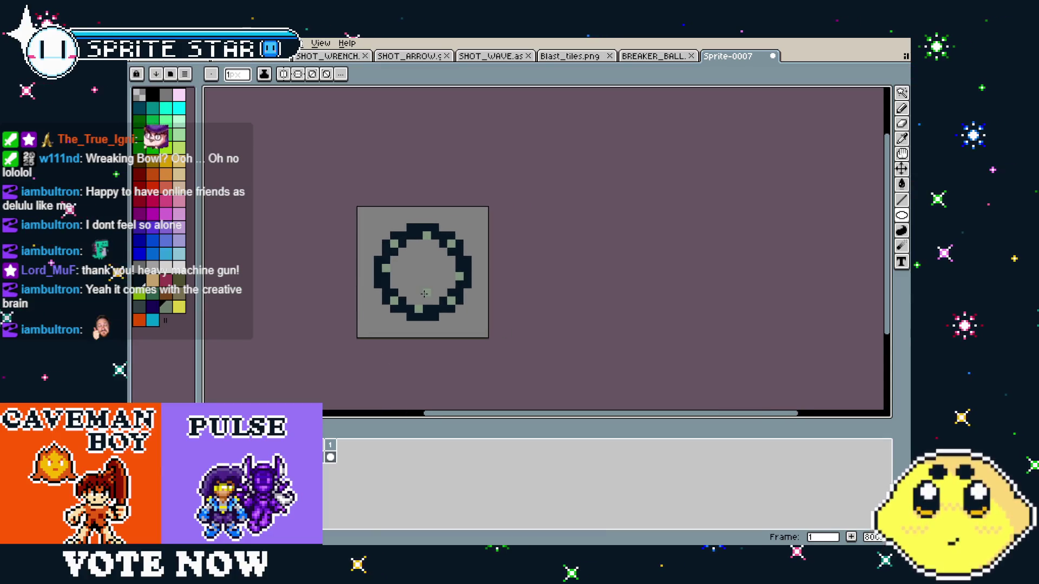
pyautogui.scroll(1, 497, 253)
# - Pick the pale green with the eyedropper, return to the pencil, and reframe the enlarged ring
pyautogui.press('i')
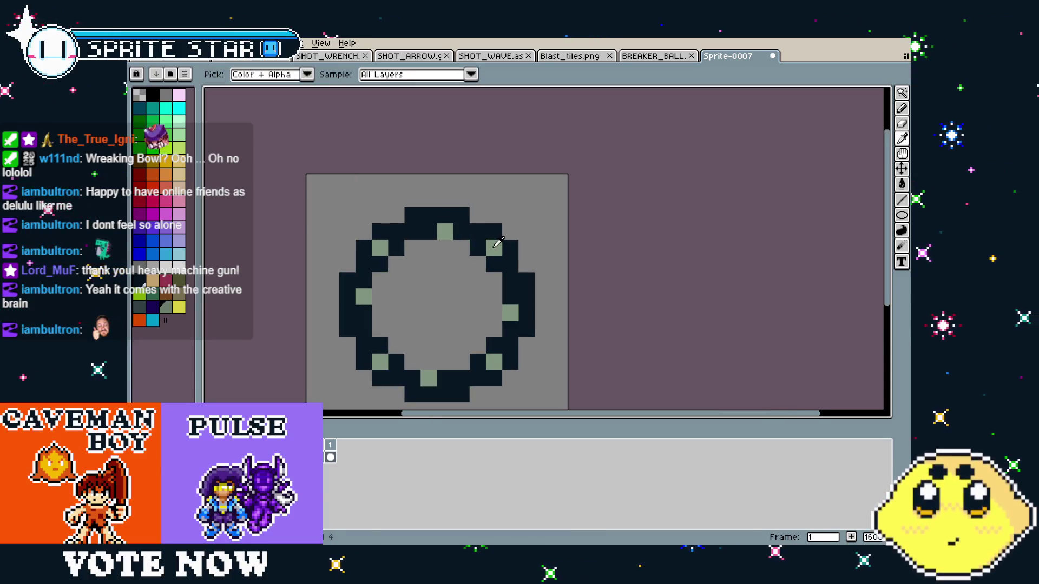
pyautogui.press('b')
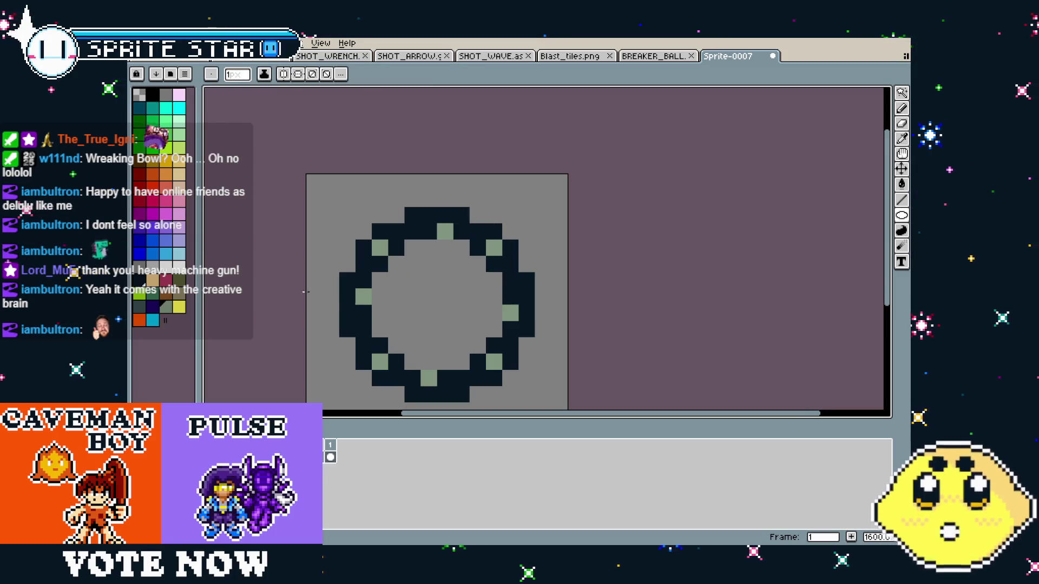
pyautogui.scroll(-3, 361, 382)
pyautogui.moveTo(347, 355); pyautogui.dragTo(373, 343)
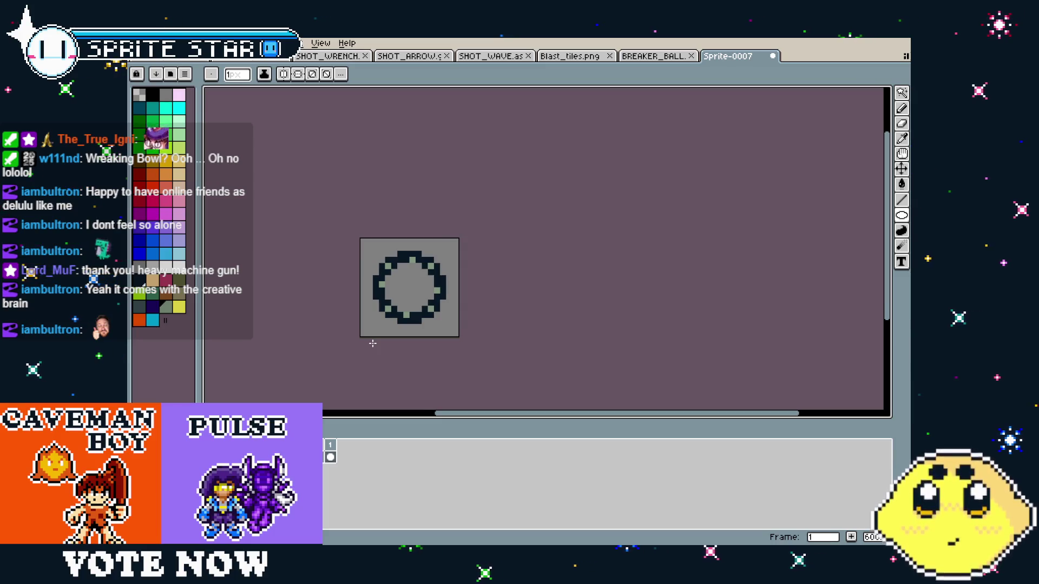
pyautogui.scroll(3, 373, 321)
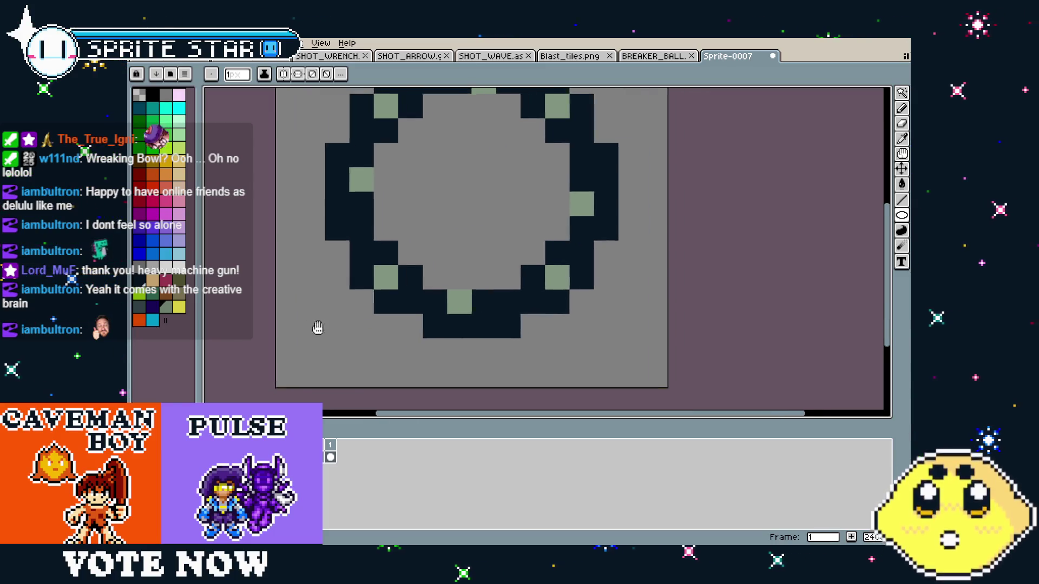
pyautogui.scroll(-1, 291, 330)
pyautogui.moveTo(290, 330); pyautogui.dragTo(311, 340)
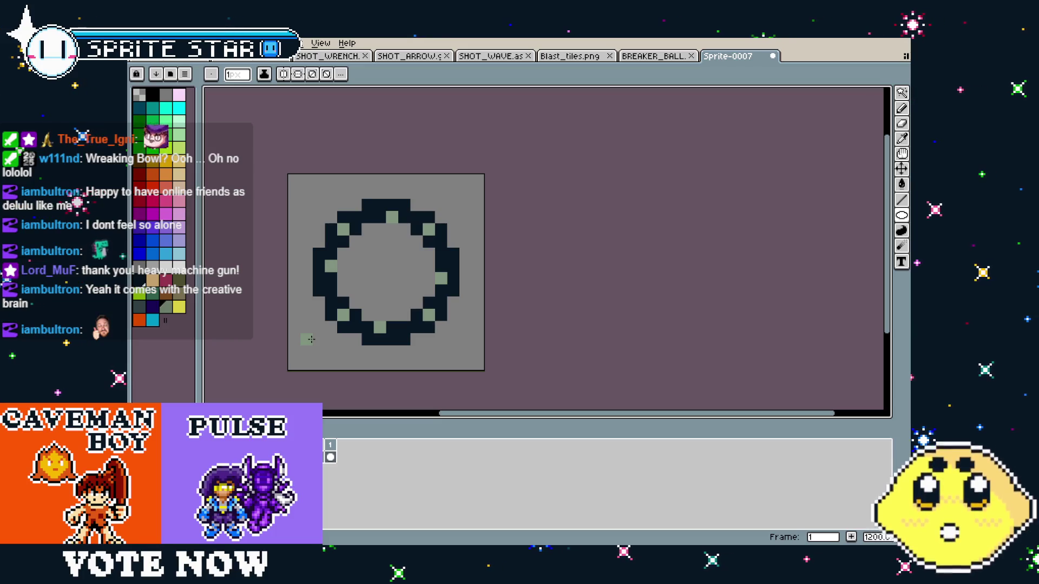
pyautogui.moveTo(359, 318); pyautogui.dragTo(341, 313)
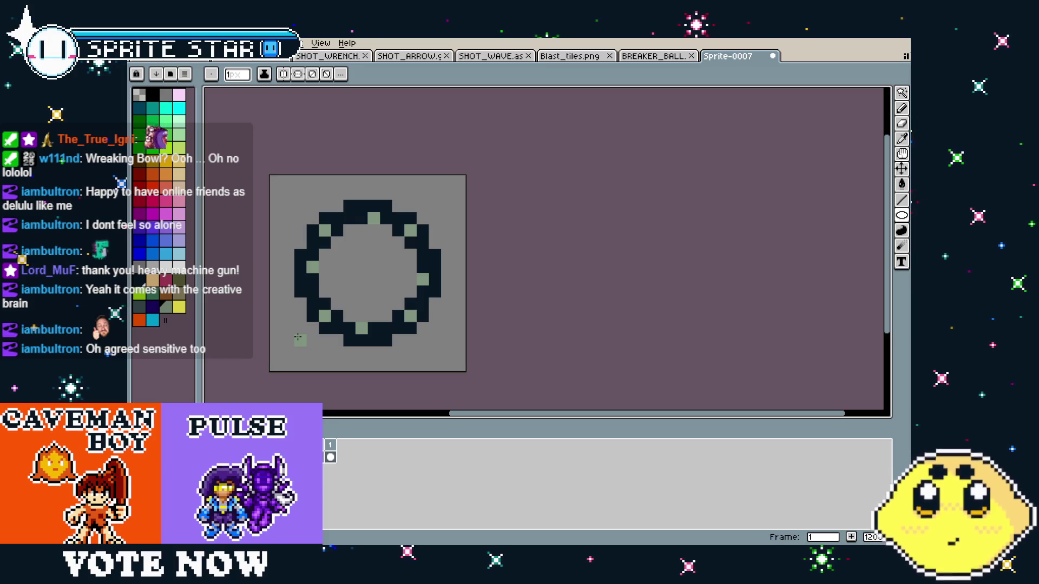
pyautogui.moveTo(301, 321)
pyautogui.mouseDown()
pyautogui.moveTo(322, 309)
pyautogui.moveTo(297, 319)
pyautogui.moveTo(303, 346)
pyautogui.mouseUp()
pyautogui.scroll(-1, 320, 345)
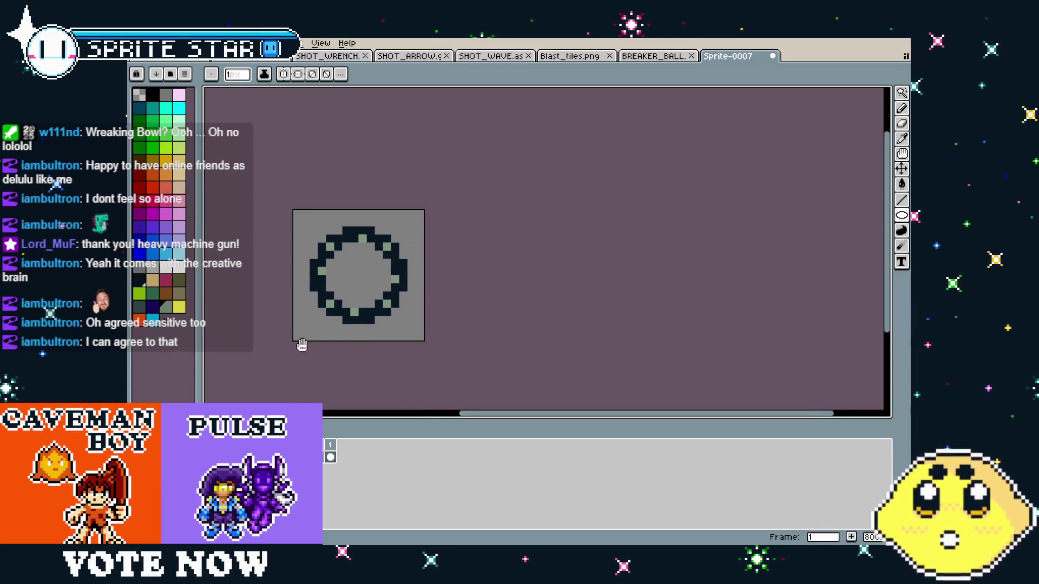
pyautogui.scroll(2, 303, 345)
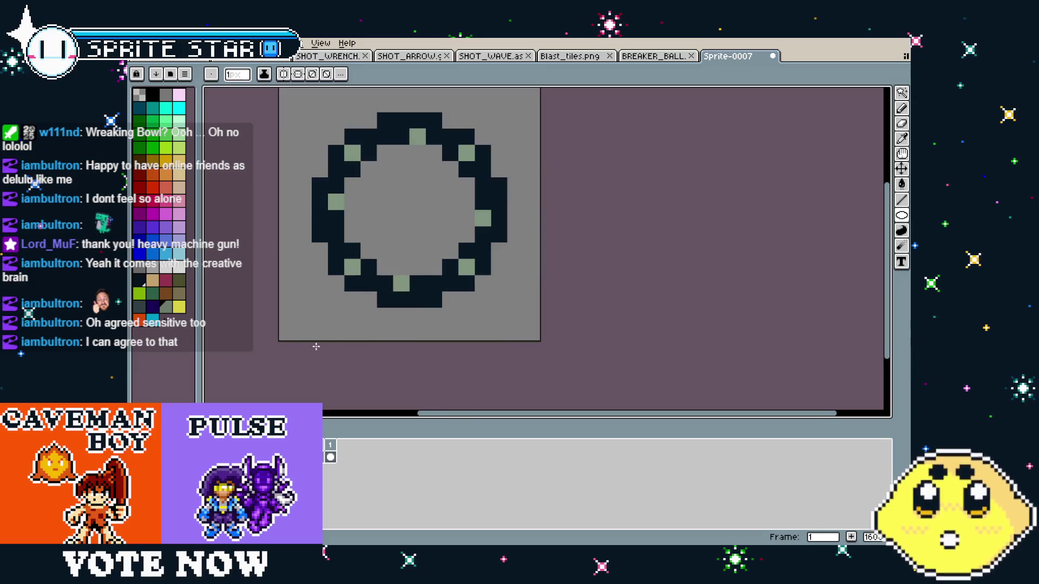
pyautogui.moveTo(314, 357); pyautogui.dragTo(296, 355)
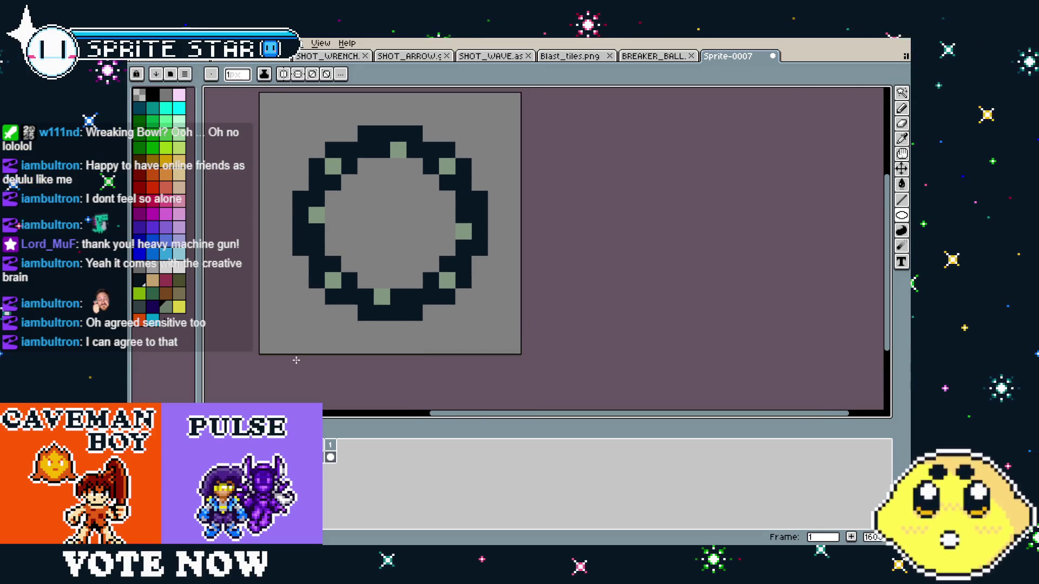
pyautogui.scroll(-1, 295, 355)
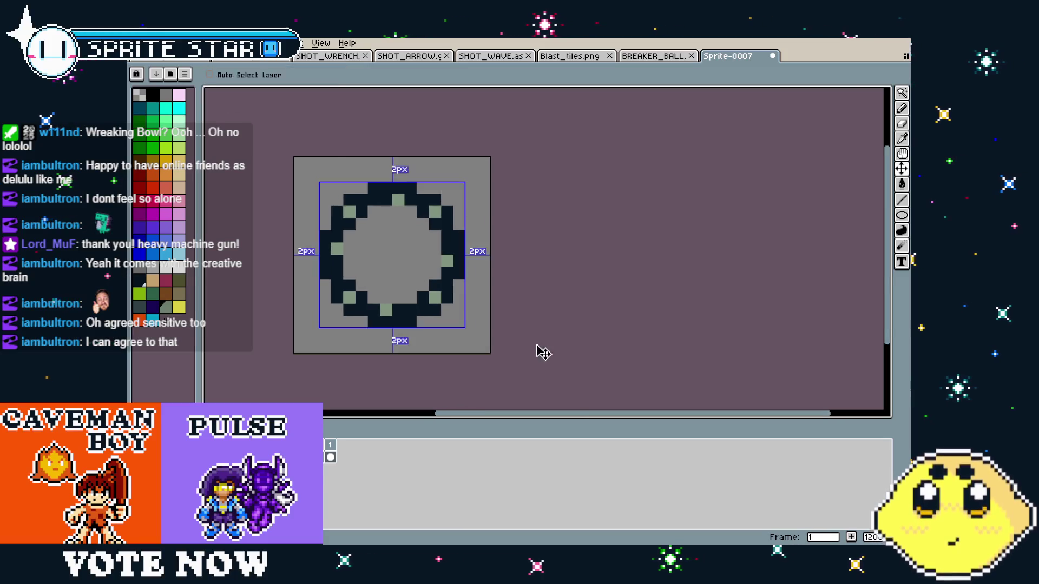
# - Save the new ring sprite under the file name BALL_CHAIN.ase
pyautogui.hotkey('ctrl', 's')
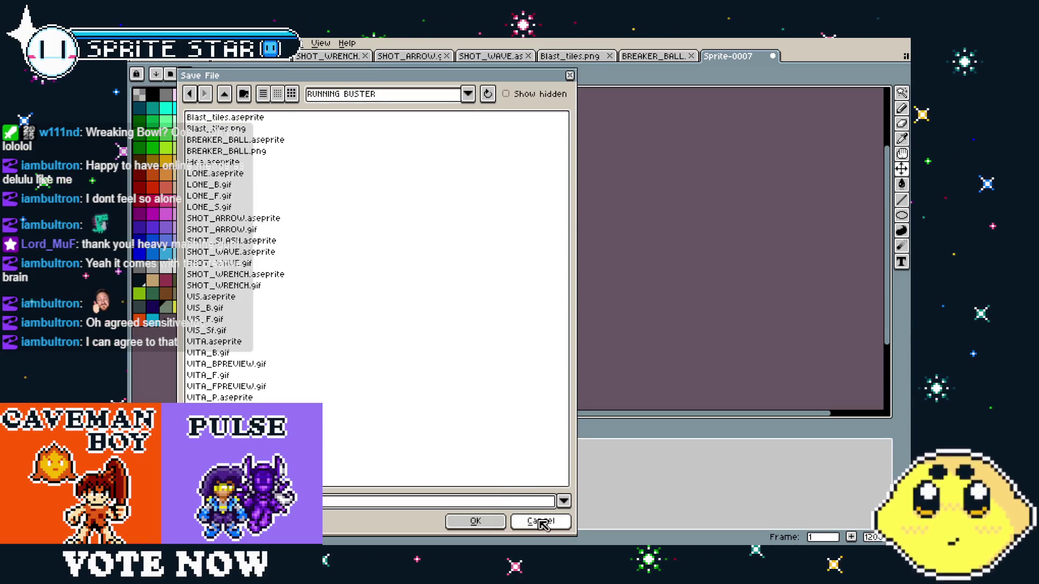
pyautogui.click(540, 521)
pyautogui.hotkey('ctrl', 's')
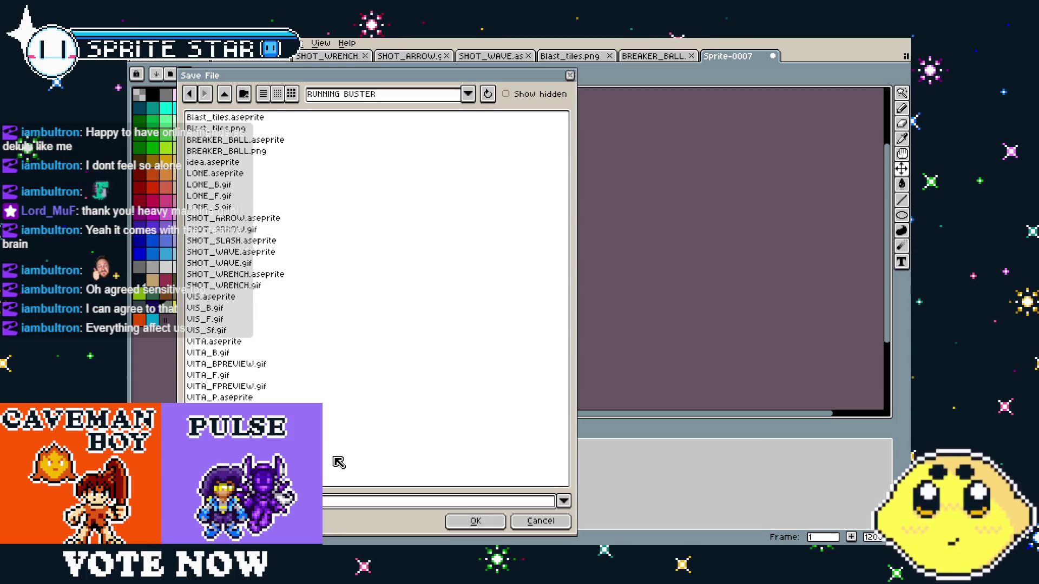
pyautogui.press('Return')
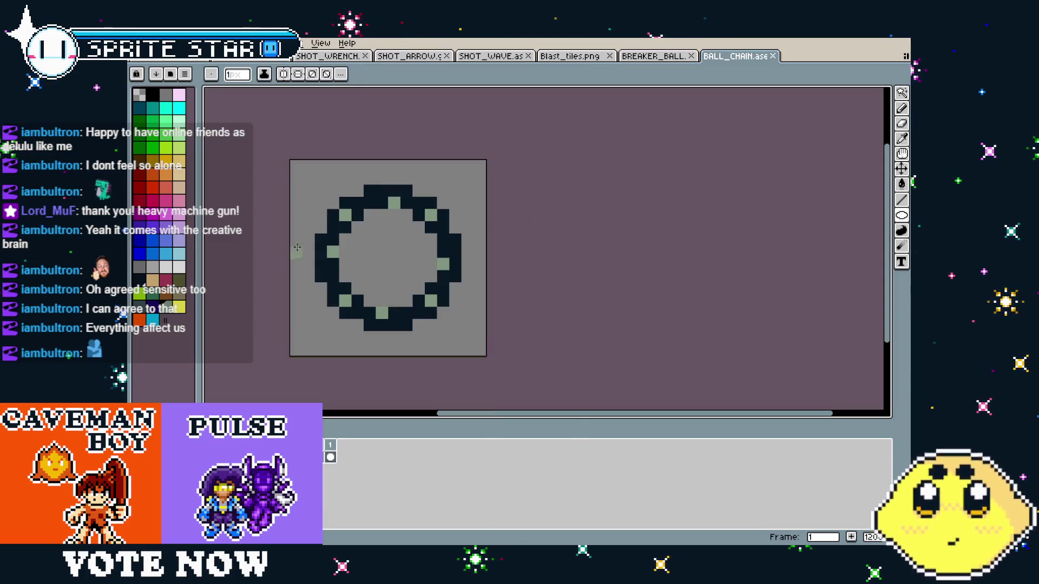
# - Export the BALL_CHAIN ring sprite with Export As
pyautogui.moveTo(399, 188); pyautogui.dragTo(427, 195)
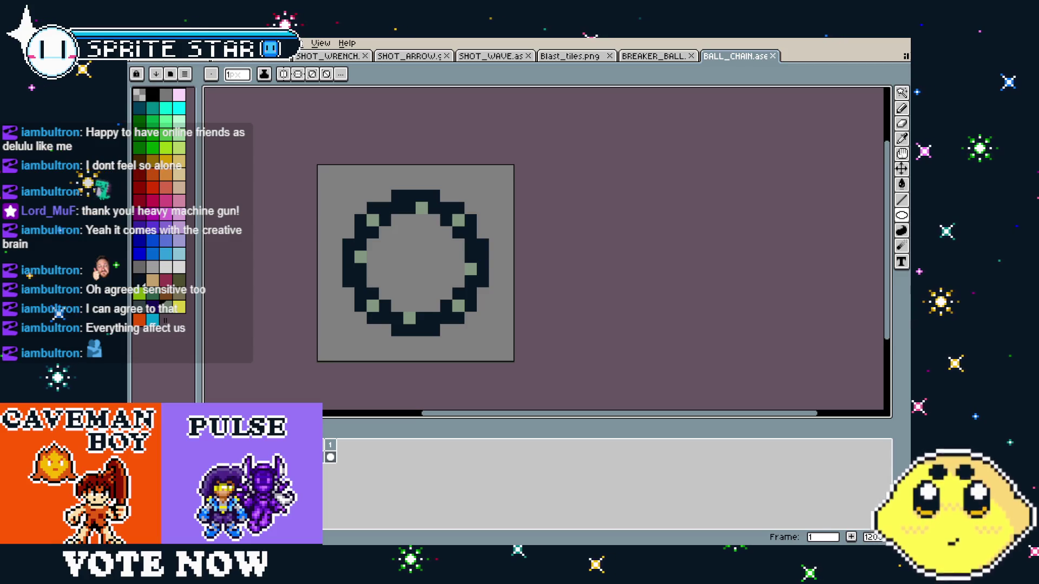
pyautogui.scroll(-3, 336, 314)
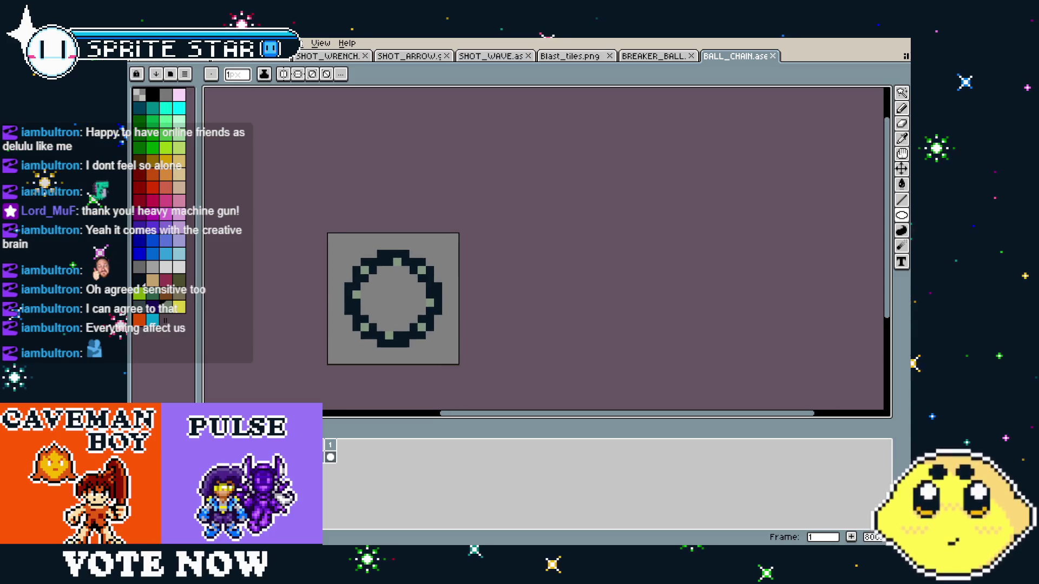
pyautogui.click(674, 59)
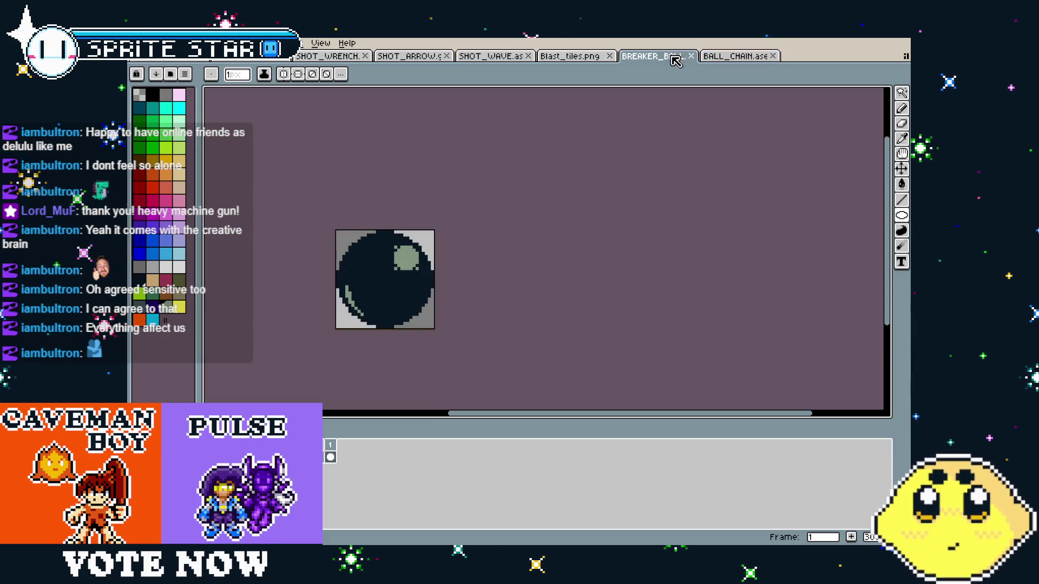
pyautogui.click(735, 56)
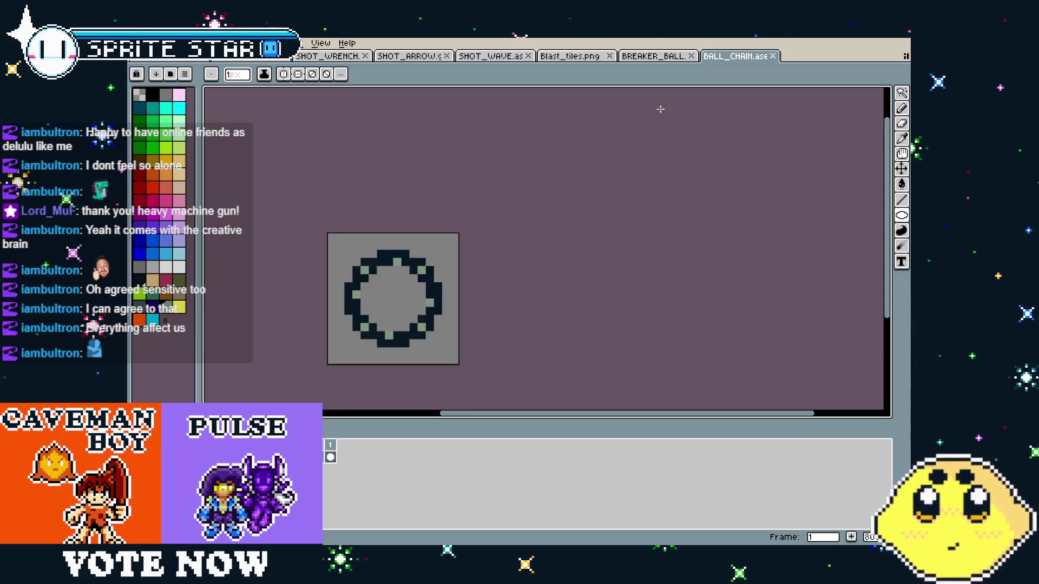
pyautogui.click(654, 56)
pyautogui.click(723, 59)
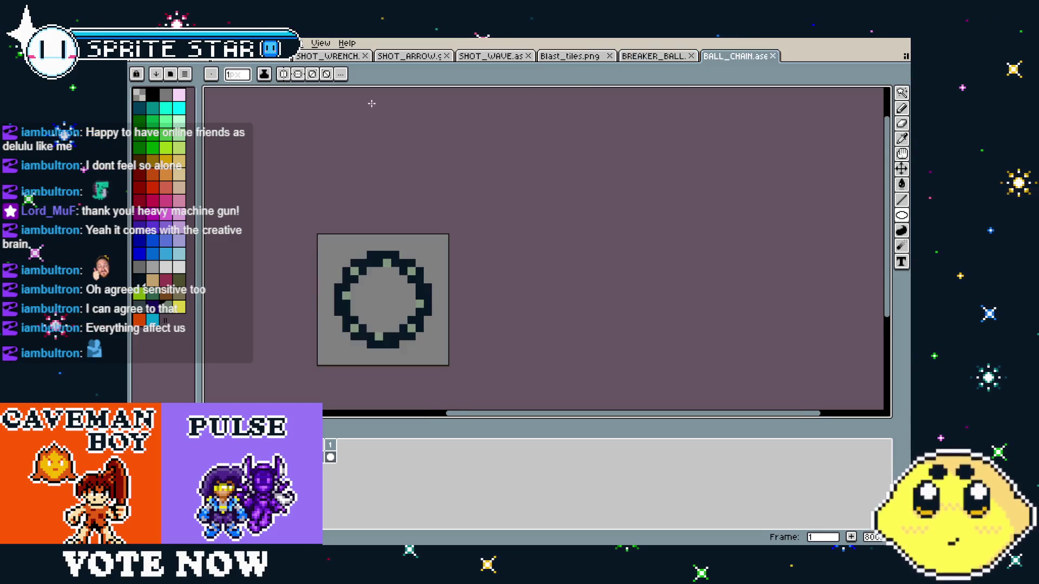
pyautogui.click(138, 42)
pyautogui.moveTo(185, 144)
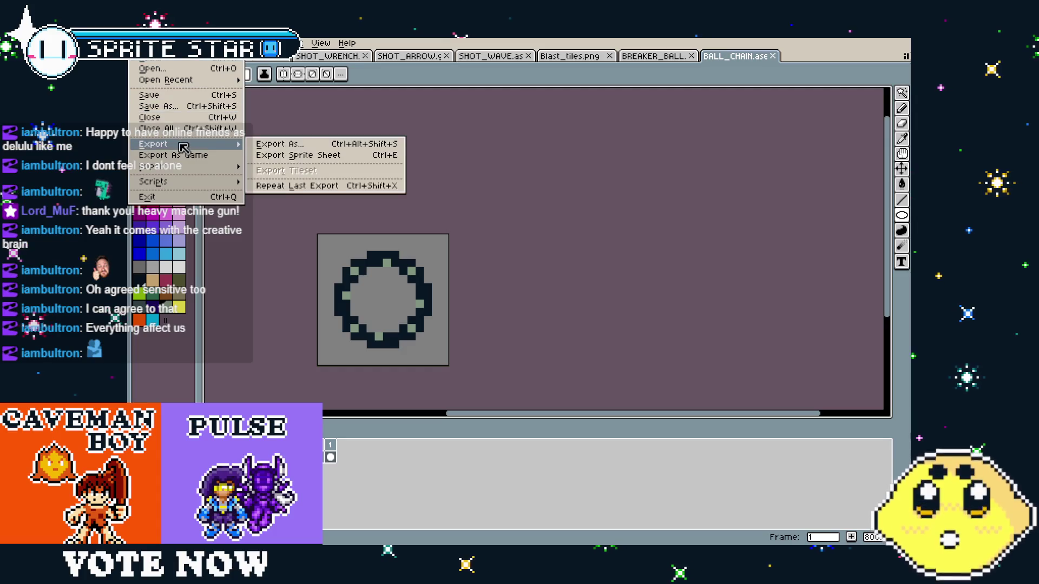
pyautogui.click(276, 144)
pyautogui.click(647, 328)
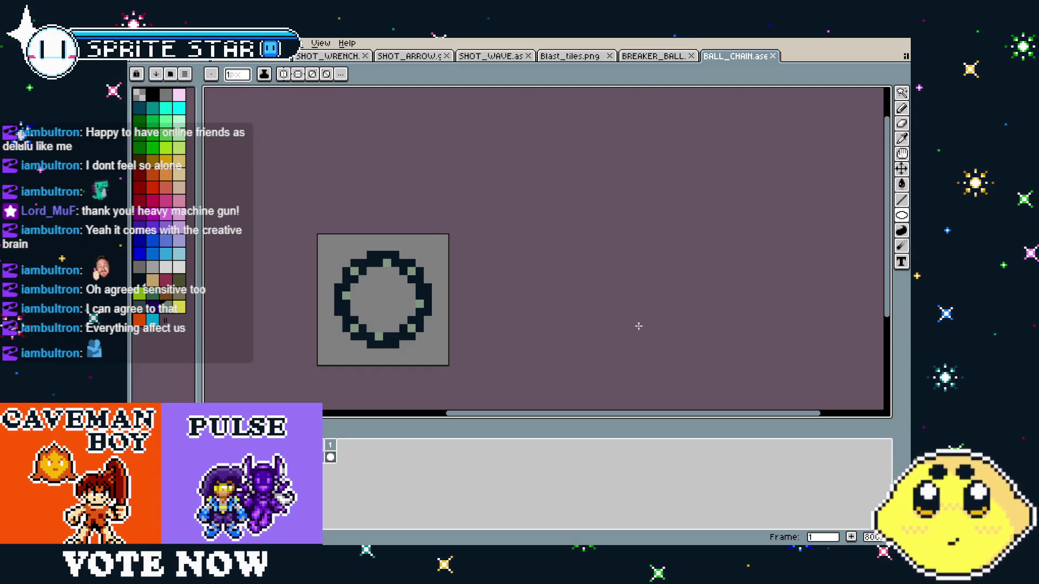
# - Re-export BREAKER_BALL as BREAKER_BALL.png, overwriting the existing file
pyautogui.click(655, 56)
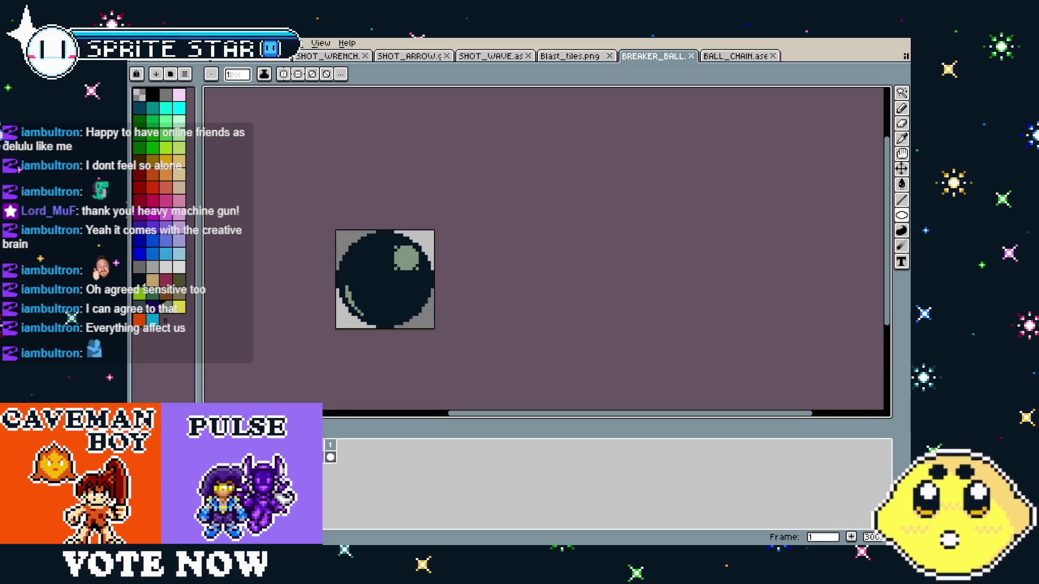
pyautogui.click(138, 43)
pyautogui.moveTo(185, 144)
pyautogui.click(279, 144)
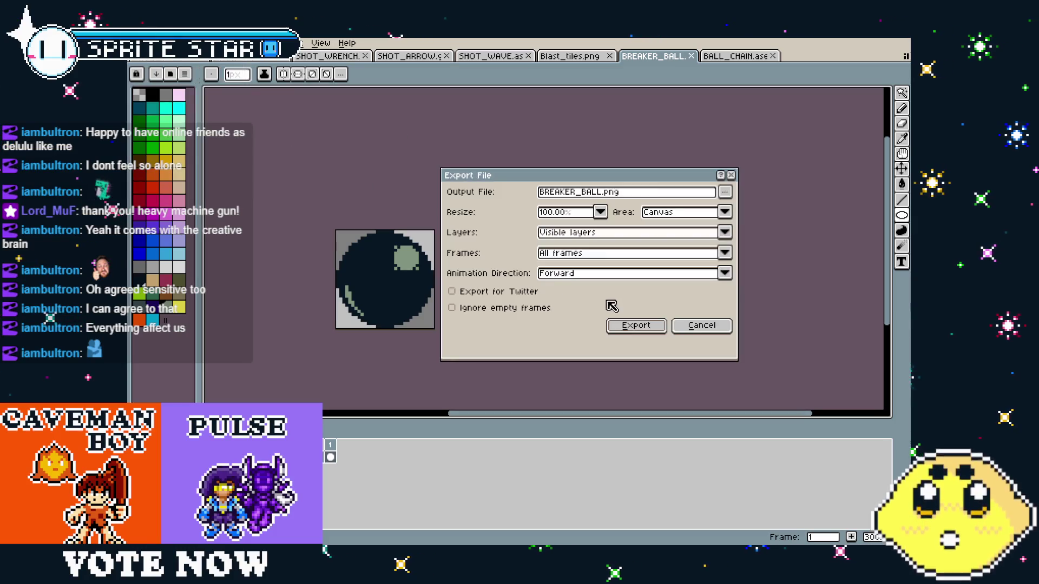
pyautogui.click(636, 325)
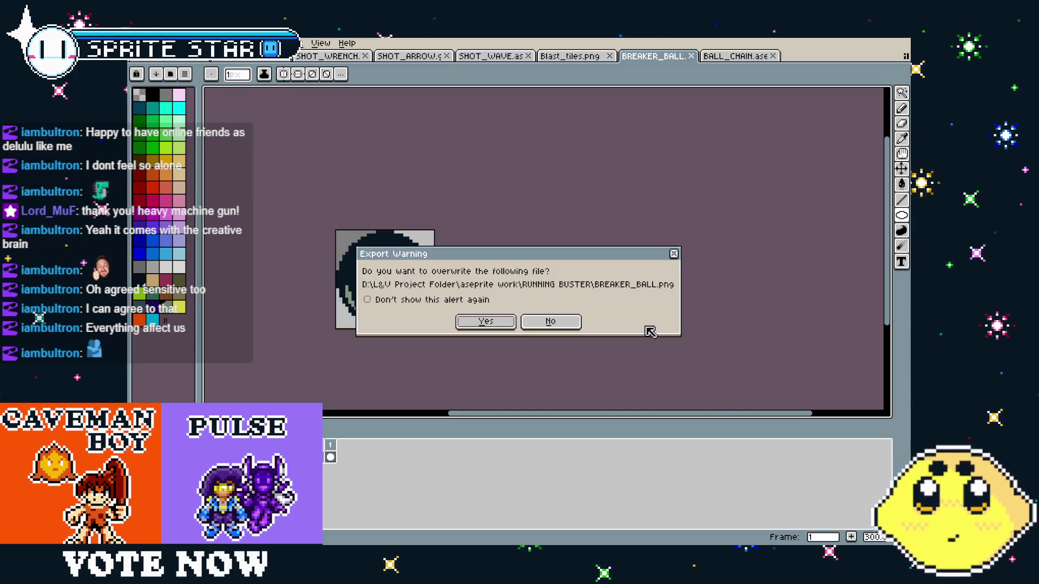
pyautogui.click(494, 325)
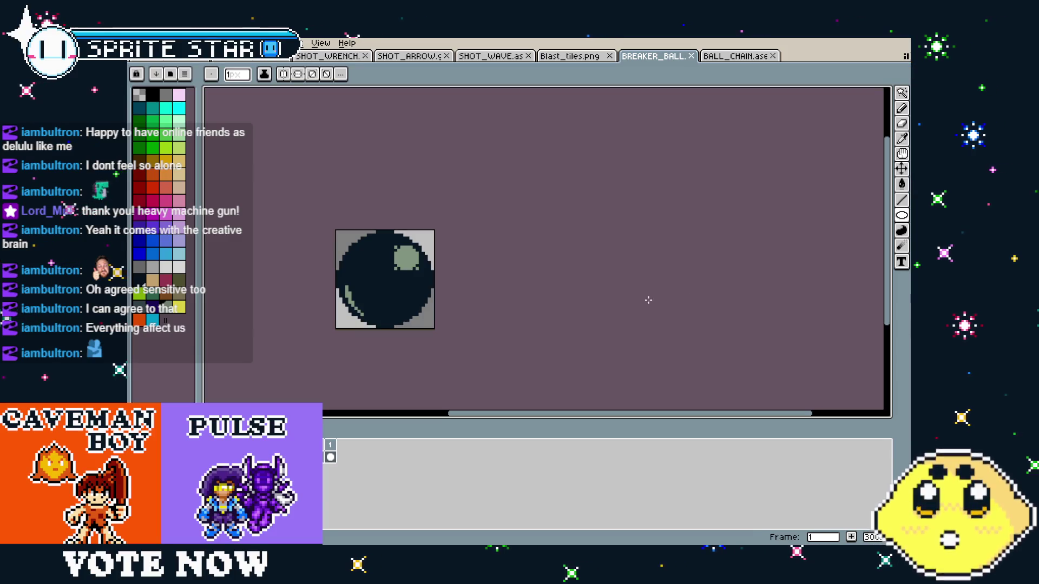
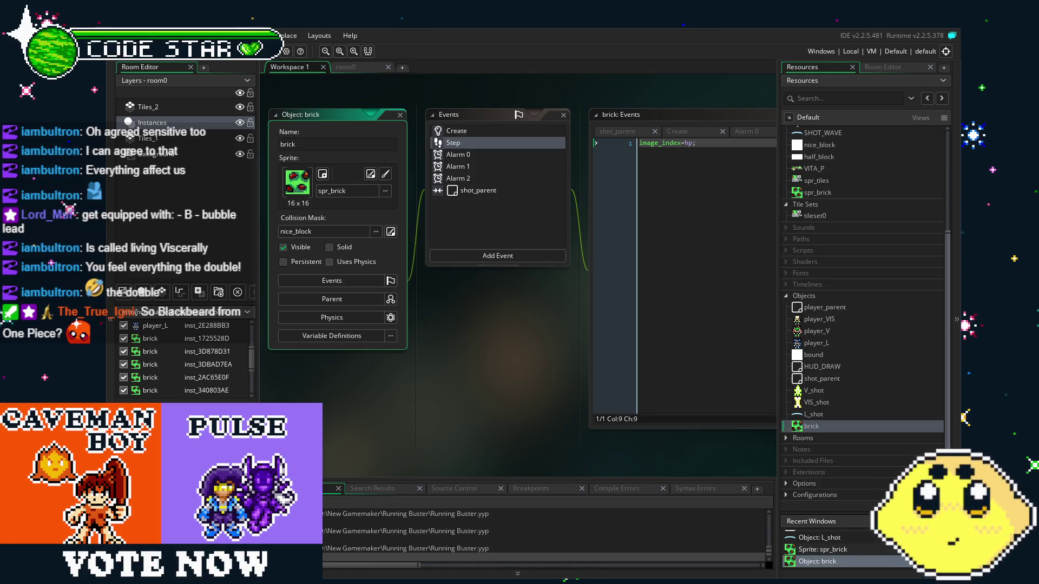
# - Show the brick's shot_parent collision code, which lowers hp and sets flicker and alarm[0]=20
pyautogui.moveTo(502, 436)
pyautogui.mouseDown()
pyautogui.moveTo(451, 443)
pyautogui.moveTo(492, 446)
pyautogui.mouseUp()
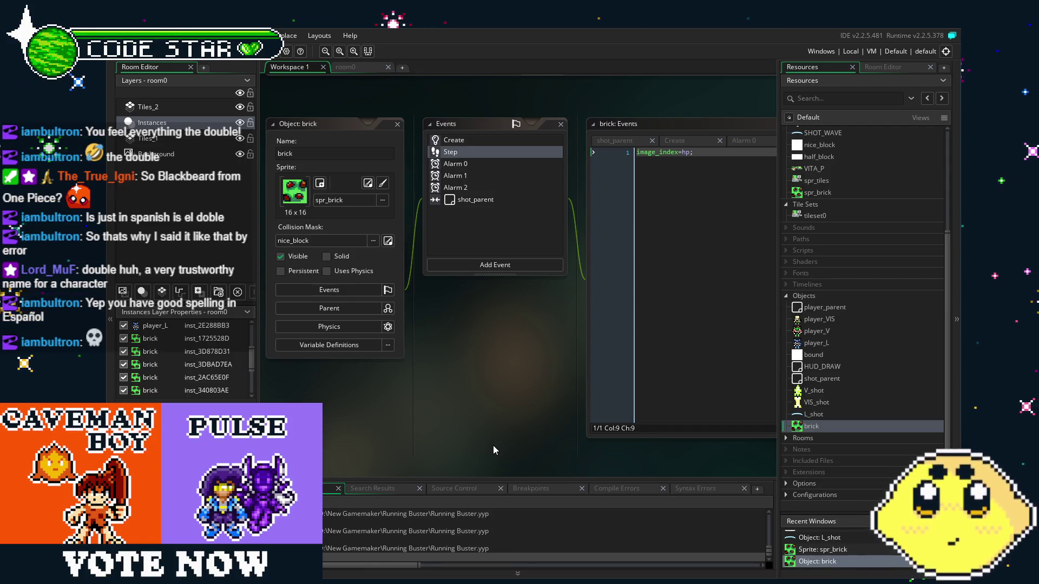
pyautogui.moveTo(494, 446); pyautogui.dragTo(404, 431)
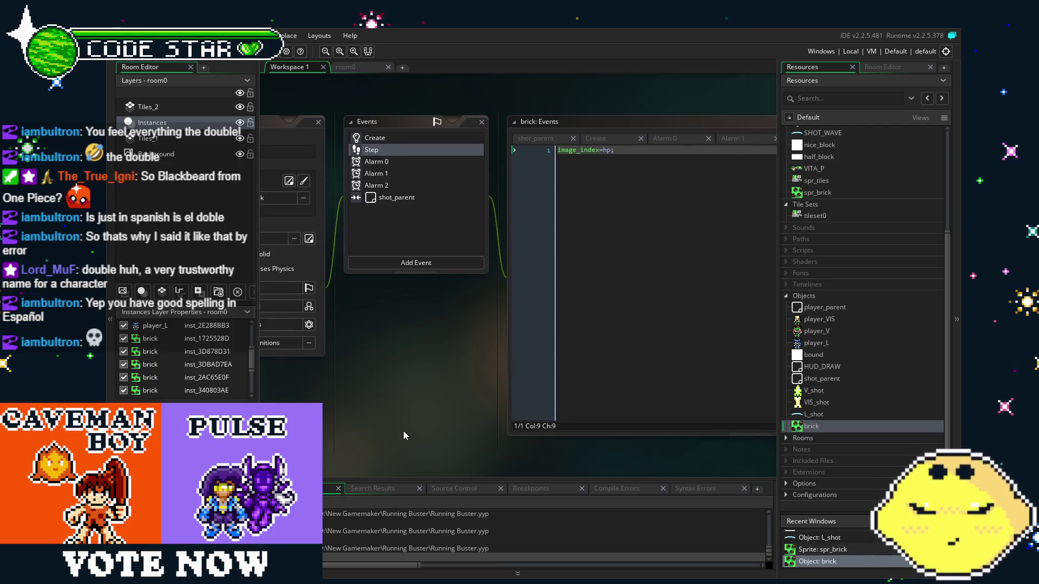
pyautogui.click(402, 198)
pyautogui.moveTo(365, 391); pyautogui.dragTo(437, 394)
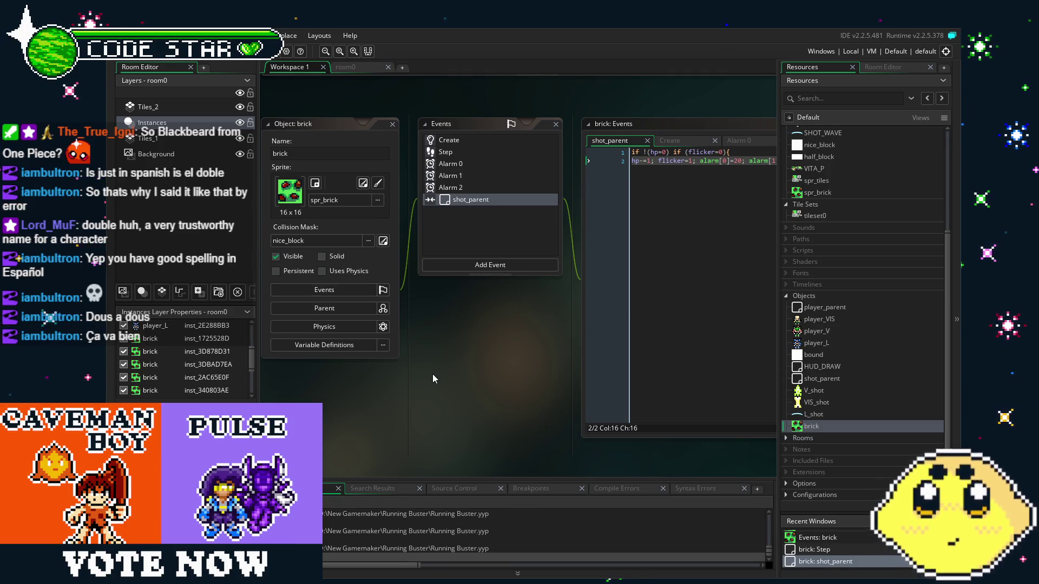
pyautogui.moveTo(433, 375)
pyautogui.mouseDown()
pyautogui.moveTo(467, 392)
pyautogui.moveTo(410, 393)
pyautogui.moveTo(436, 420)
pyautogui.moveTo(409, 409)
pyautogui.mouseUp()
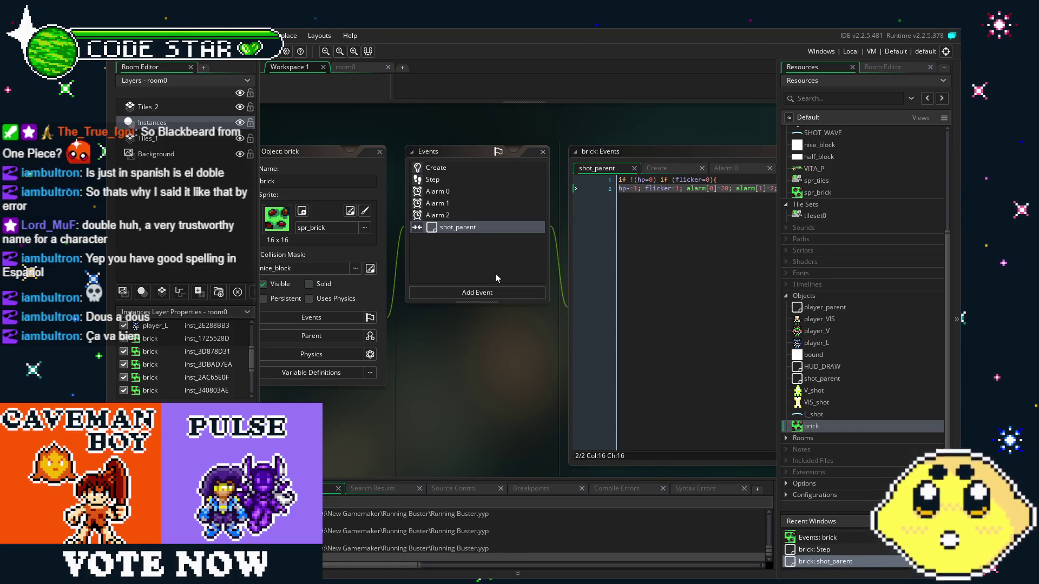
pyautogui.moveTo(458, 343); pyautogui.dragTo(446, 345)
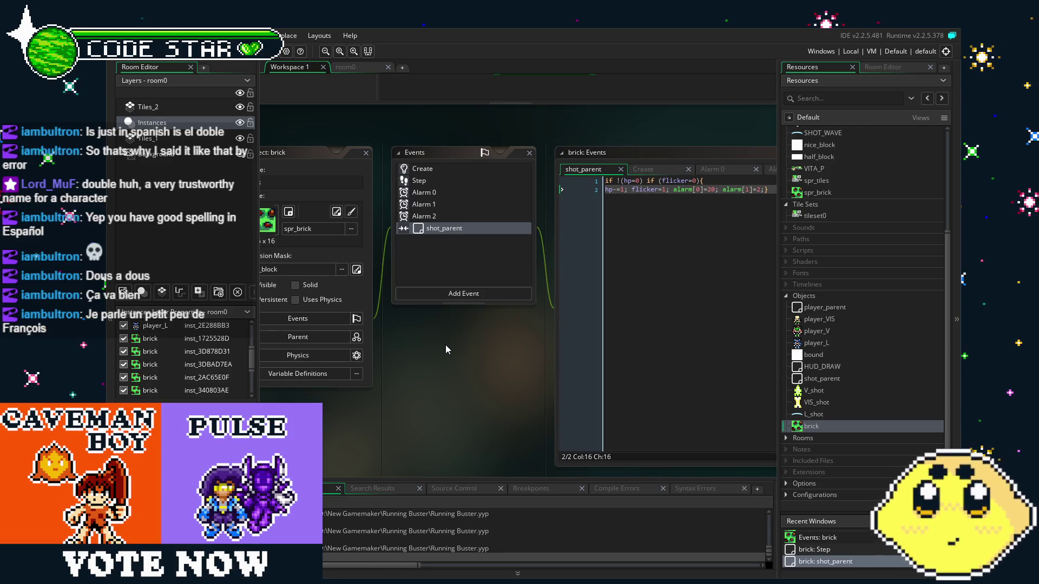
pyautogui.moveTo(429, 382)
pyautogui.mouseDown()
pyautogui.moveTo(453, 378)
pyautogui.moveTo(433, 375)
pyautogui.mouseUp()
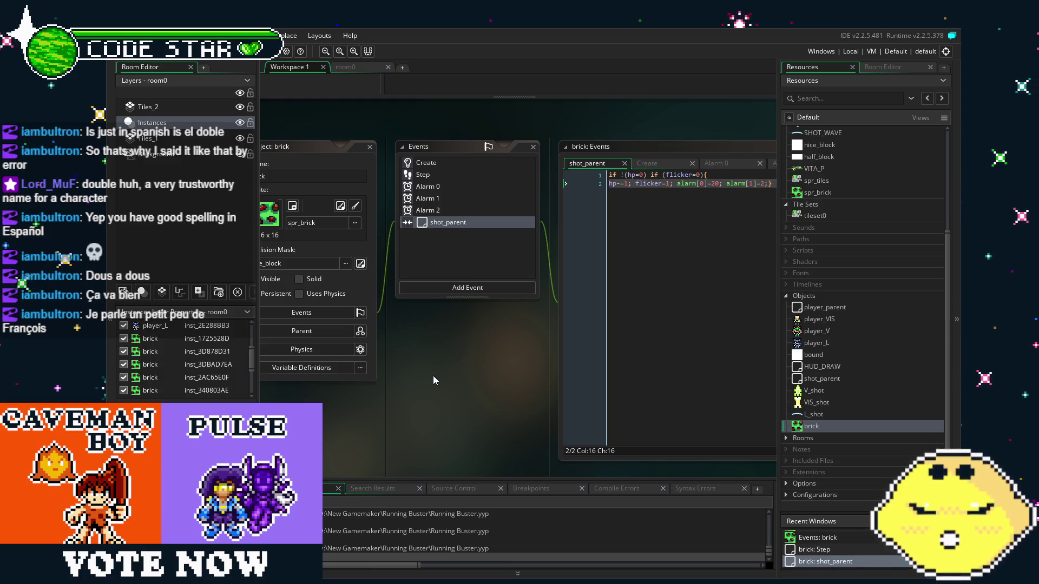
pyautogui.moveTo(433, 375); pyautogui.dragTo(407, 379)
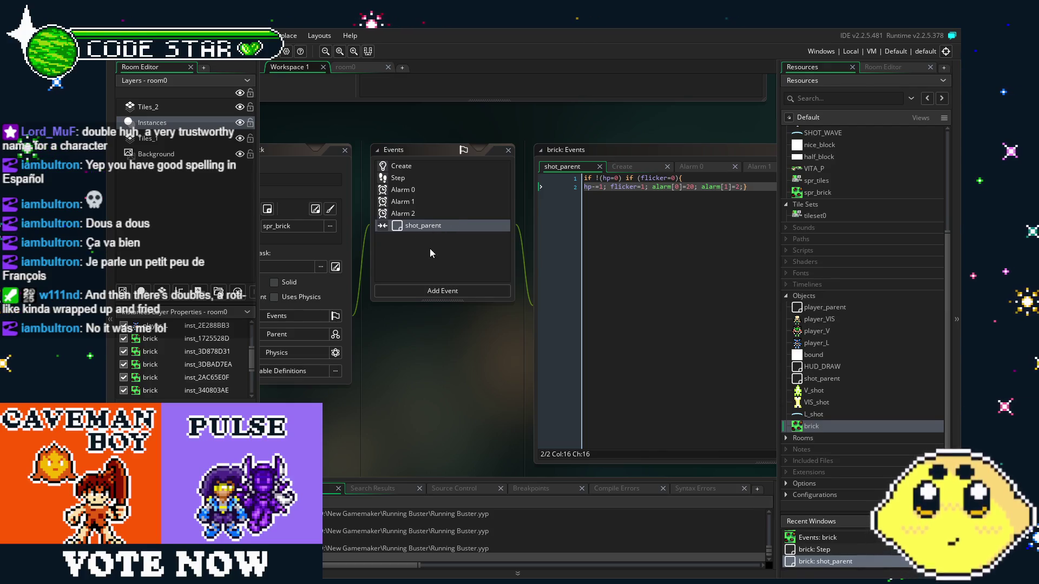
pyautogui.moveTo(430, 248); pyautogui.dragTo(456, 249)
pyautogui.click(447, 167)
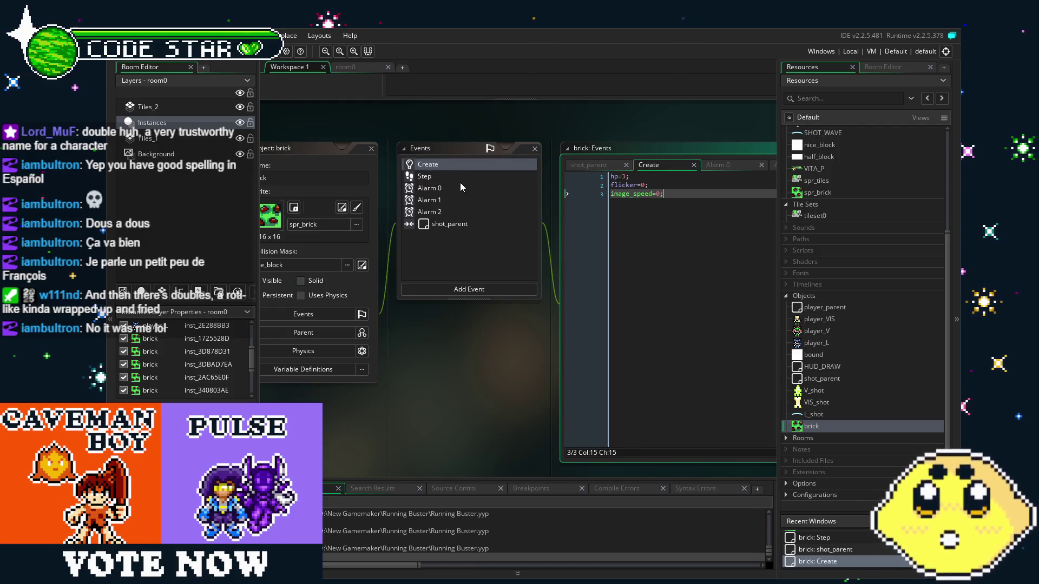
pyautogui.click(460, 187)
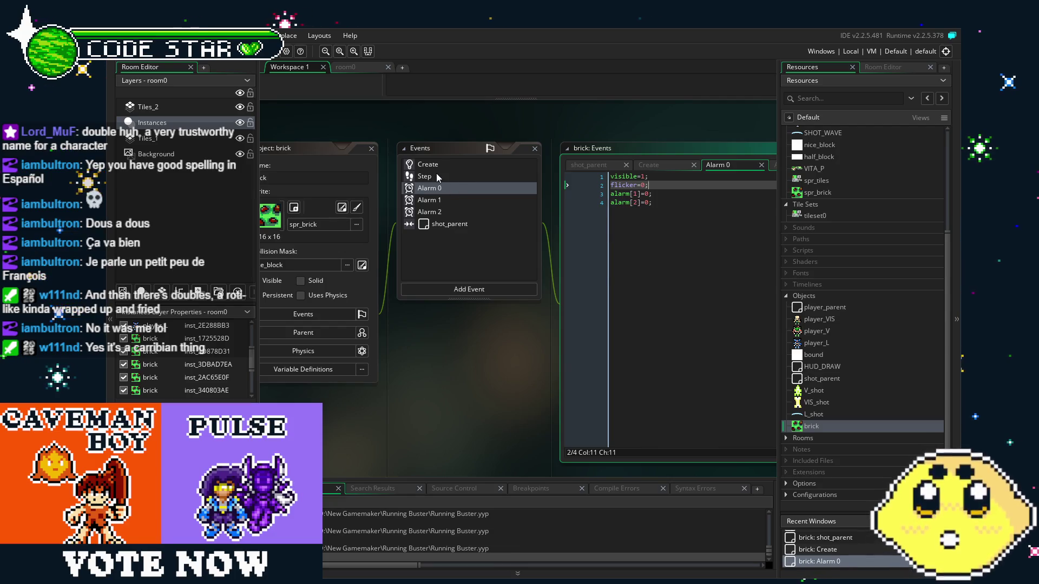
pyautogui.click(436, 174)
pyautogui.click(459, 203)
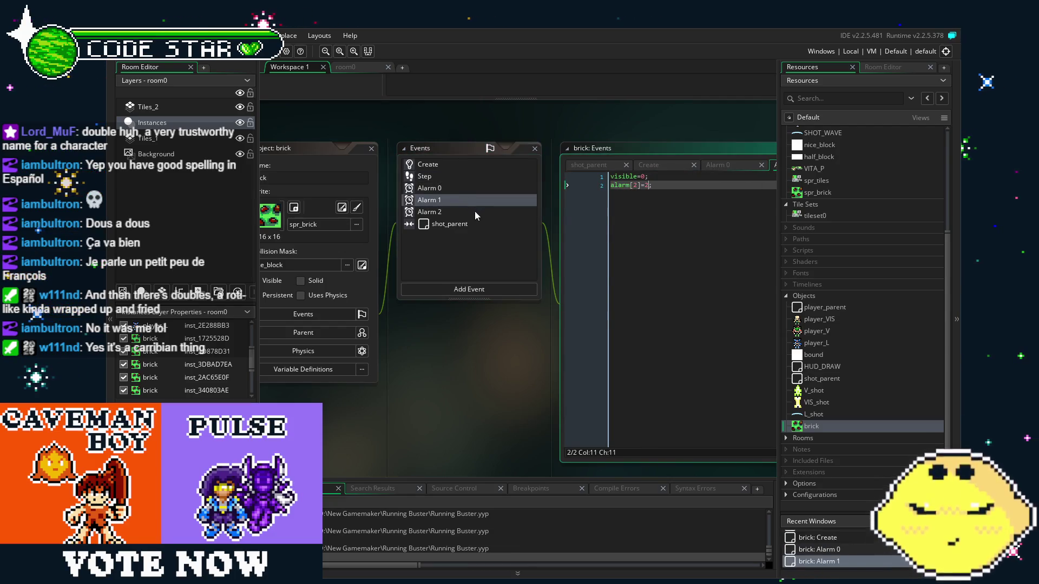
pyautogui.click(475, 225)
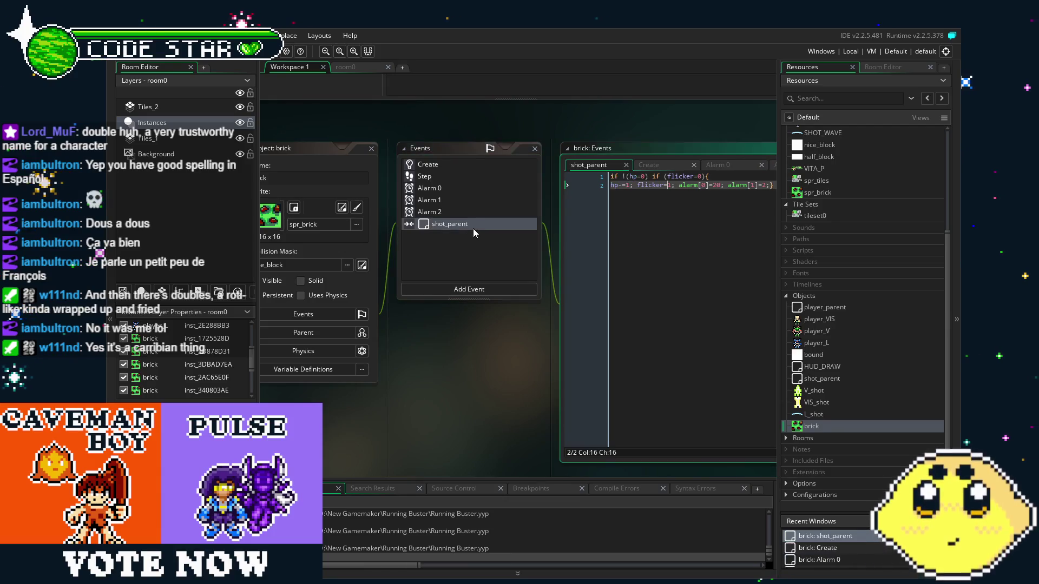
pyautogui.moveTo(460, 385)
pyautogui.mouseDown()
pyautogui.moveTo(353, 381)
pyautogui.moveTo(462, 375)
pyautogui.mouseUp()
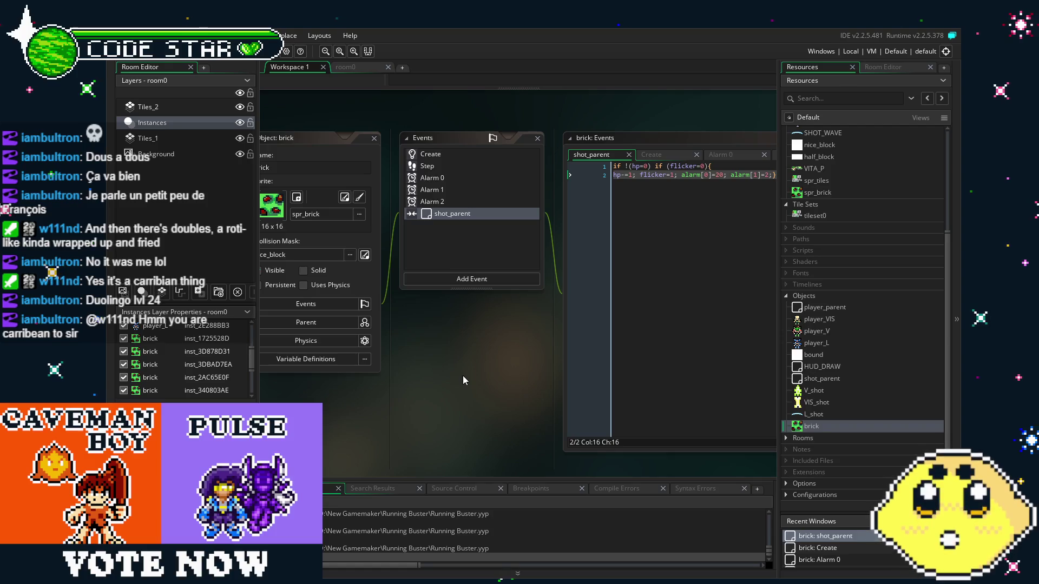
pyautogui.moveTo(463, 375); pyautogui.dragTo(533, 357)
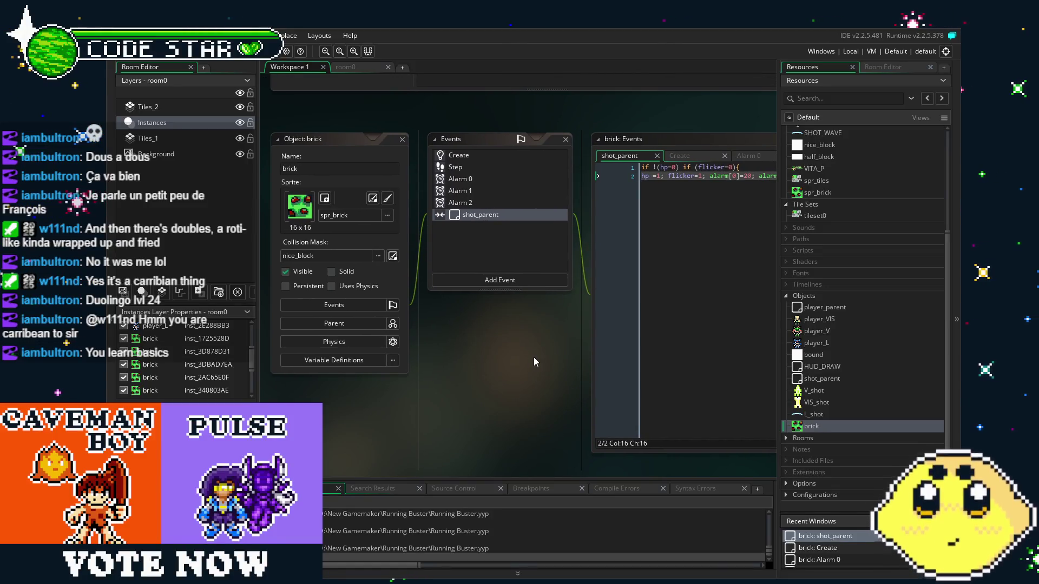
# - Check the brick's Alarm 2 and shot_parent code, then show its Step code, image_index=hp;
pyautogui.moveTo(509, 358); pyautogui.dragTo(517, 359)
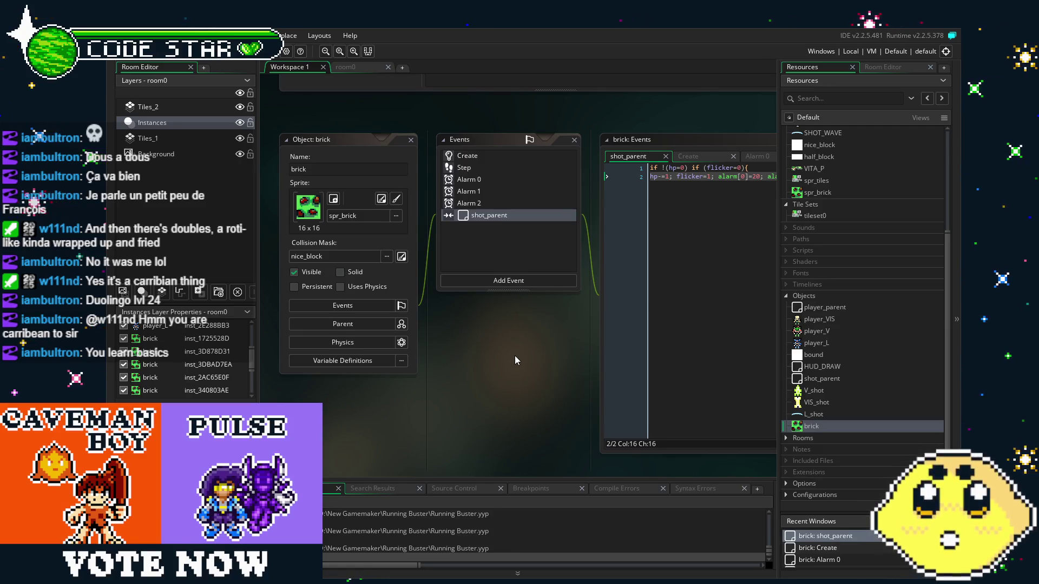
pyautogui.moveTo(514, 355); pyautogui.dragTo(488, 373)
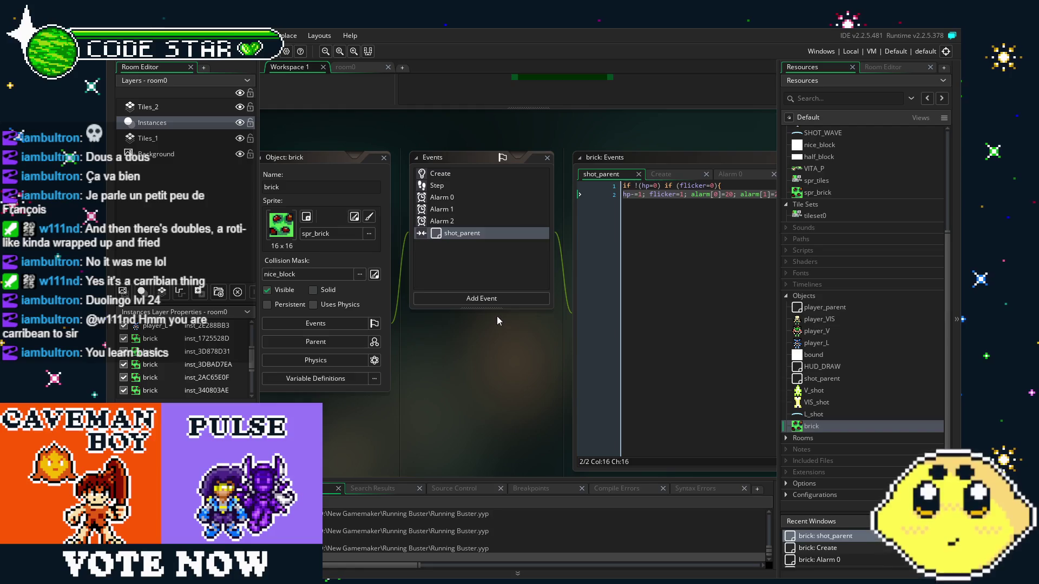
pyautogui.click(482, 221)
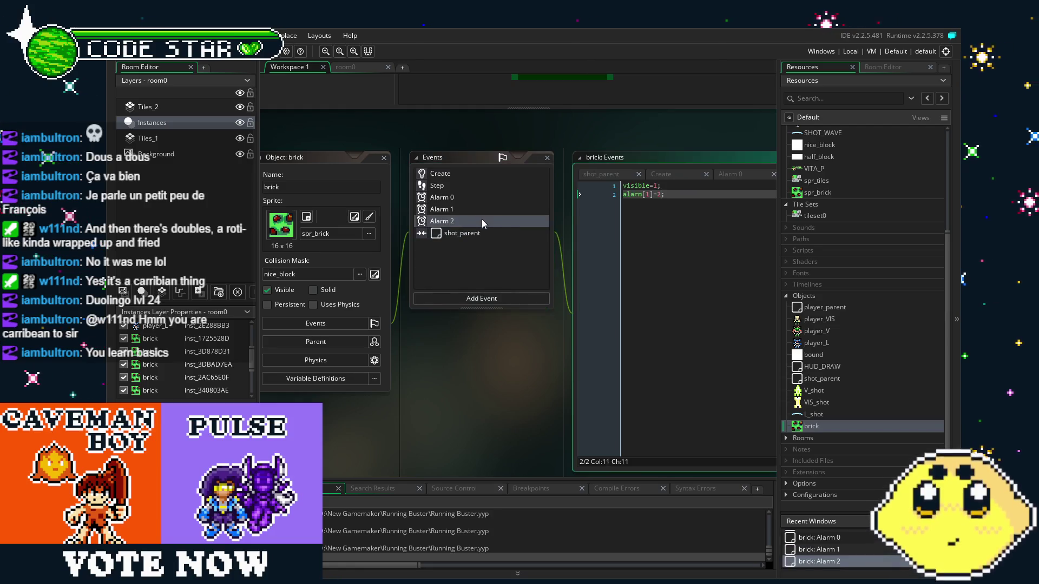
pyautogui.click(498, 232)
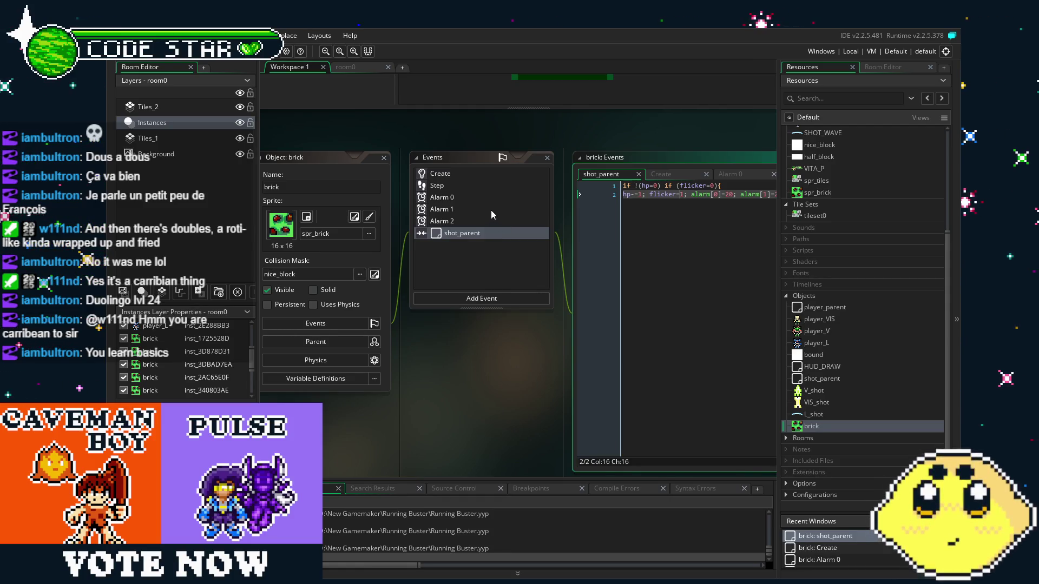
pyautogui.click(479, 189)
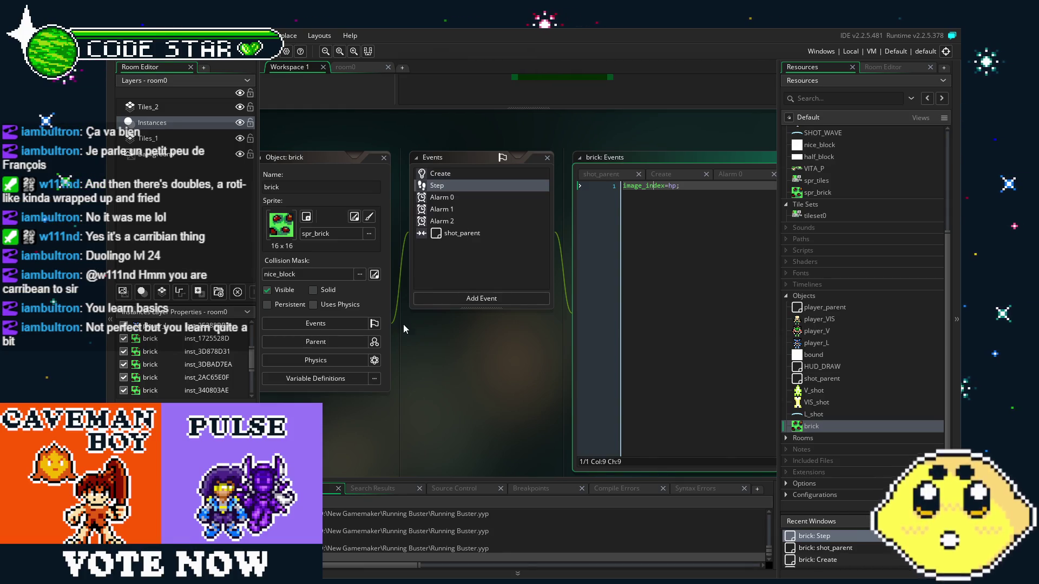
pyautogui.click(470, 222)
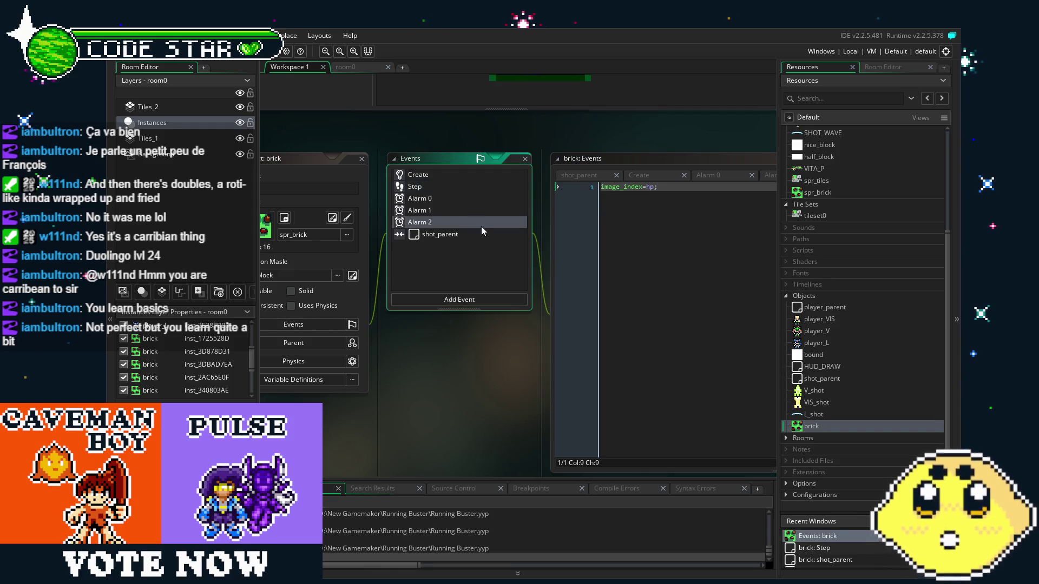
# - Compare the brick's Create event code with its shot_parent collision code
pyautogui.click(420, 175)
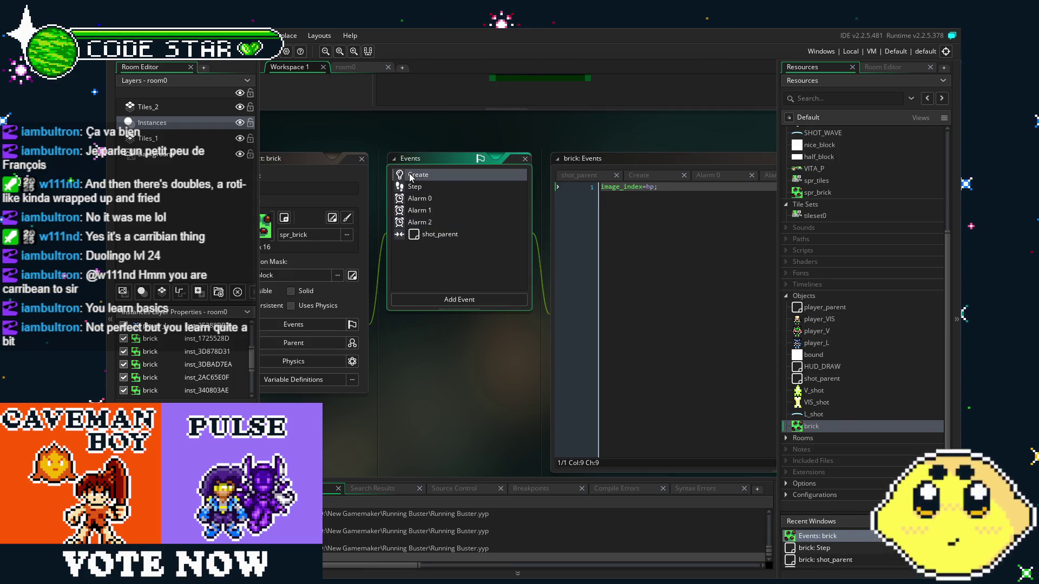
pyautogui.moveTo(421, 358)
pyautogui.mouseDown()
pyautogui.moveTo(410, 363)
pyautogui.moveTo(431, 363)
pyautogui.mouseUp()
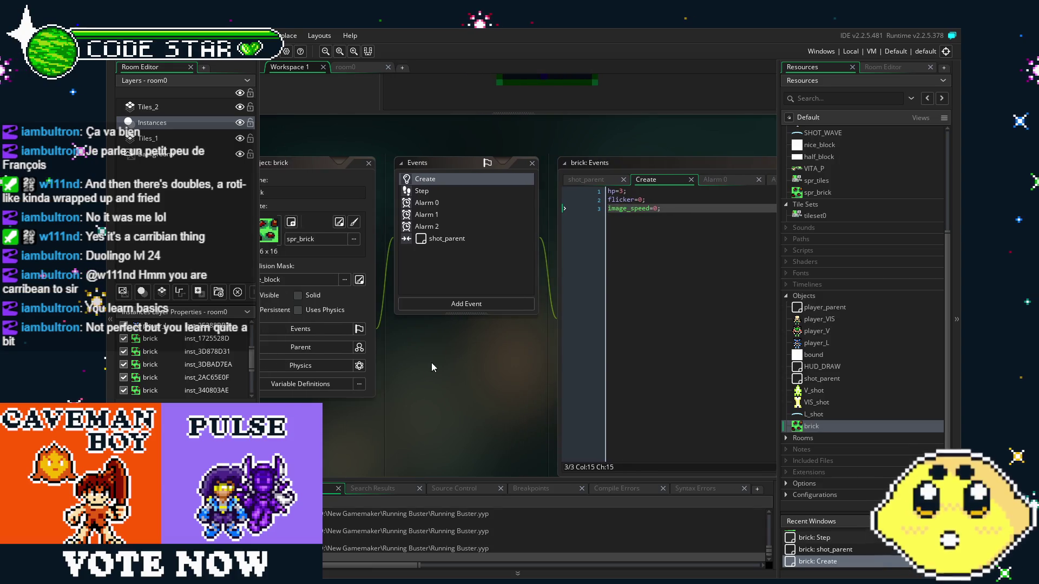
pyautogui.click(485, 240)
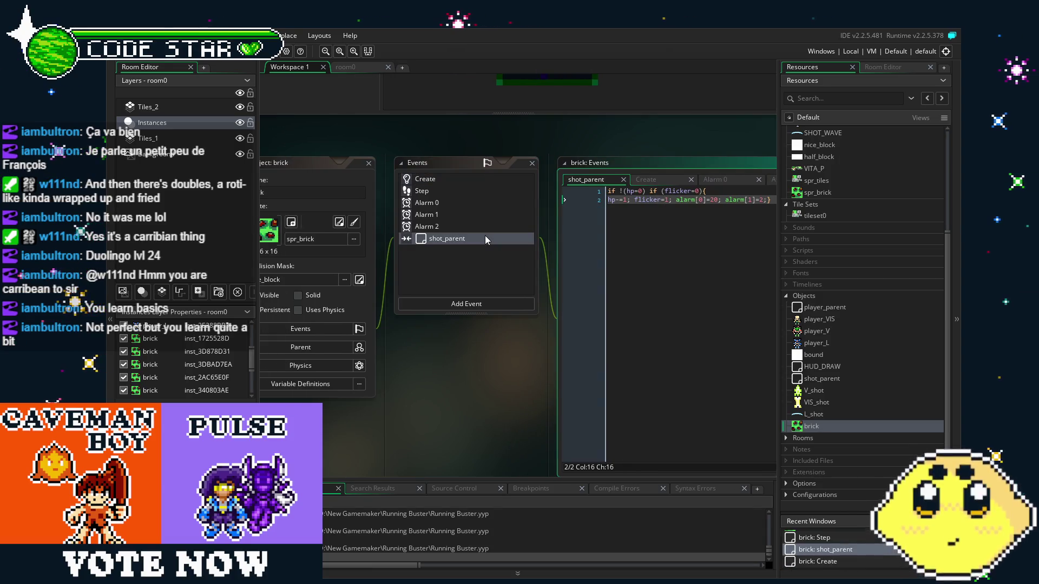
pyautogui.moveTo(458, 366)
pyautogui.mouseDown()
pyautogui.moveTo(403, 370)
pyautogui.moveTo(482, 366)
pyautogui.mouseUp()
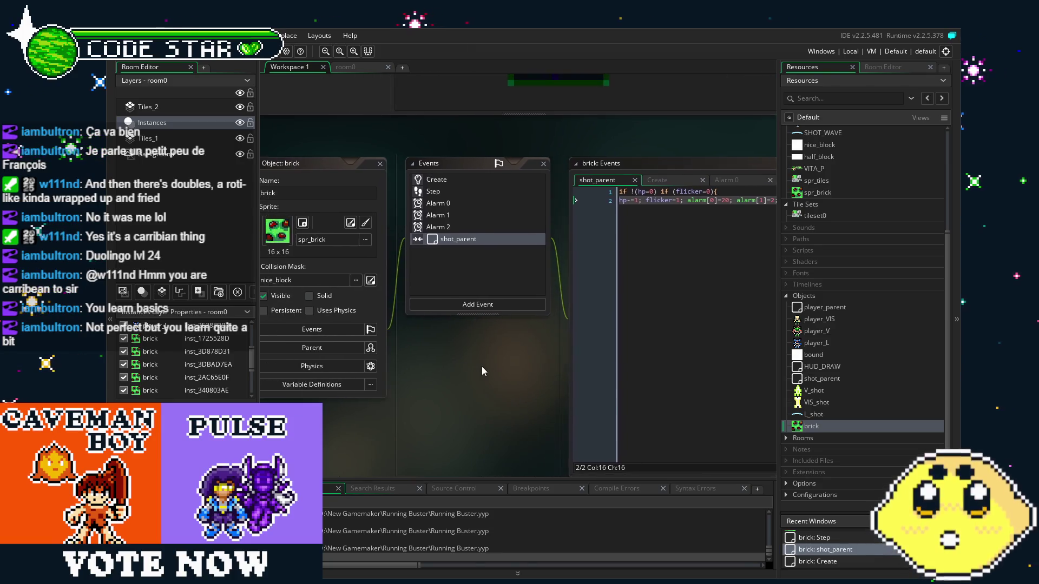
pyautogui.click(459, 180)
pyautogui.moveTo(495, 386); pyautogui.dragTo(459, 401)
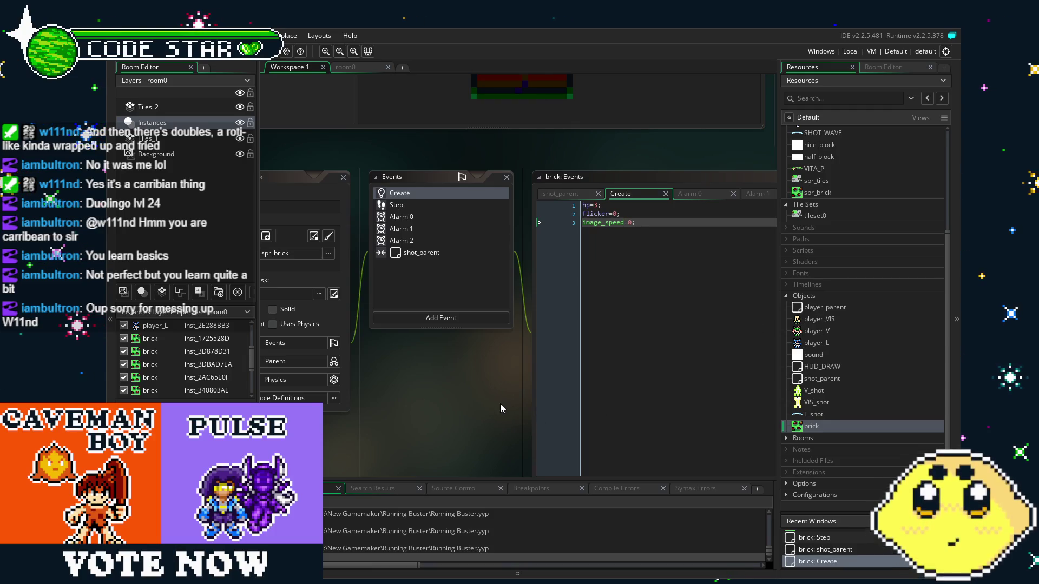
pyautogui.moveTo(499, 403); pyautogui.dragTo(519, 402)
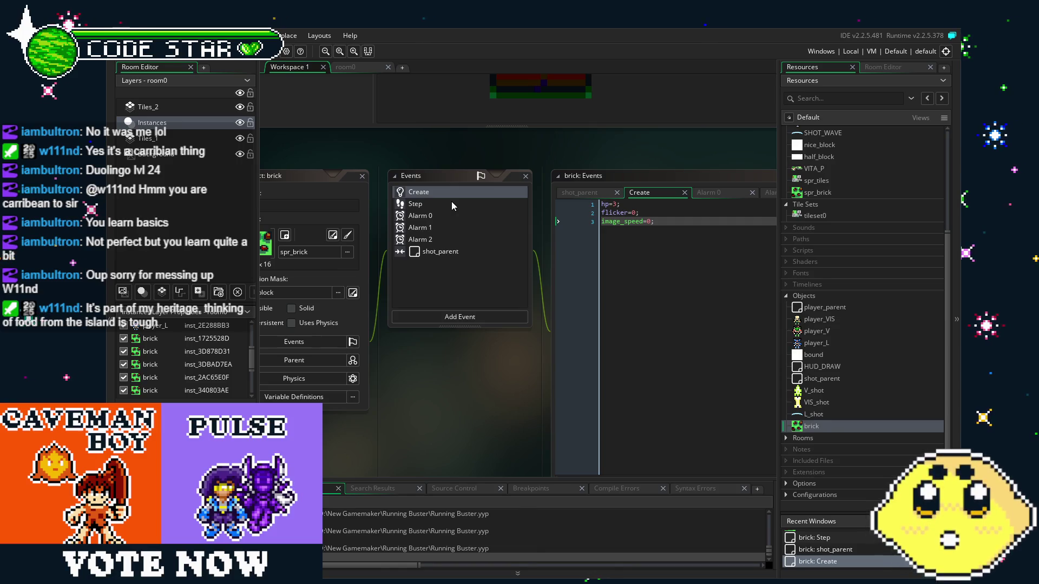
pyautogui.moveTo(482, 375); pyautogui.dragTo(488, 375)
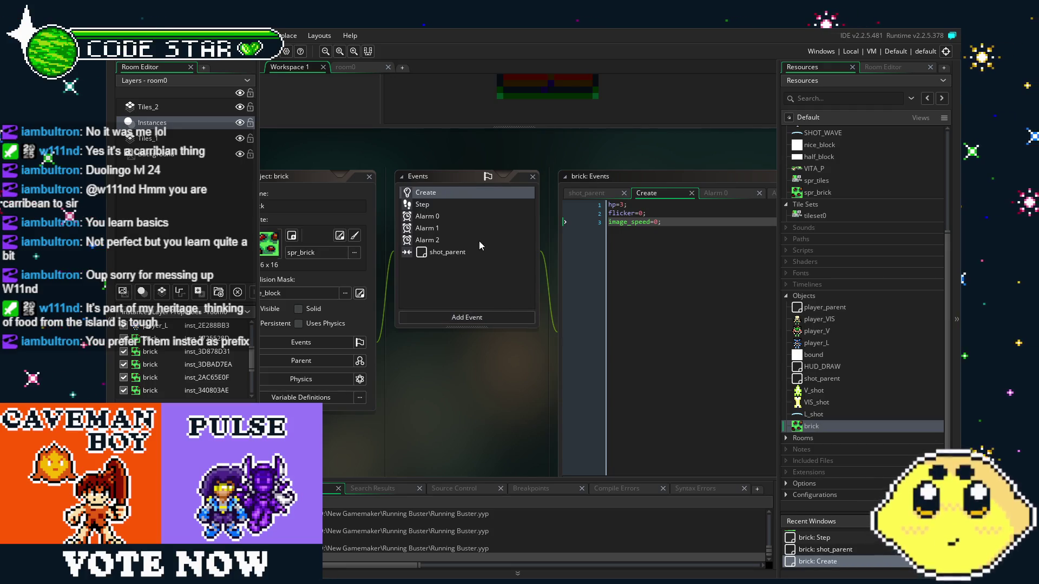
# - View the brick's shot_parent, Alarm 2 and Step event code in turn
pyautogui.click(459, 251)
pyautogui.click(458, 239)
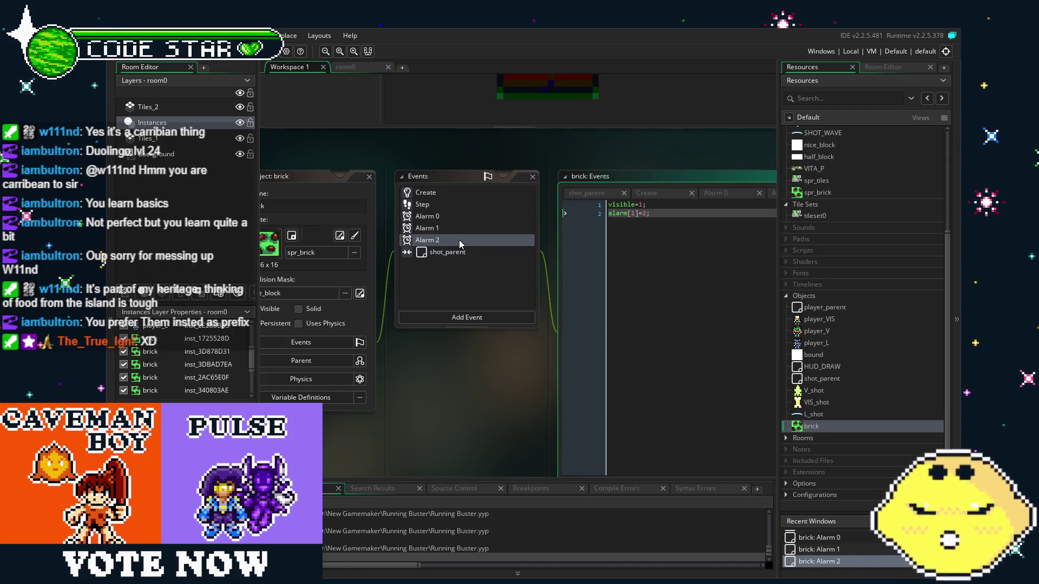
pyautogui.click(446, 207)
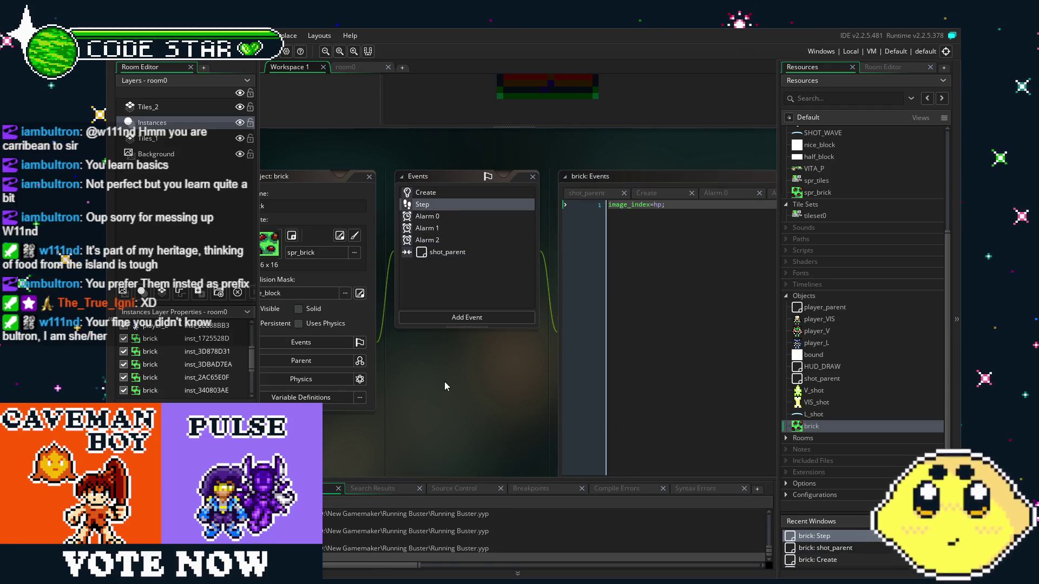
pyautogui.moveTo(443, 382); pyautogui.dragTo(429, 381)
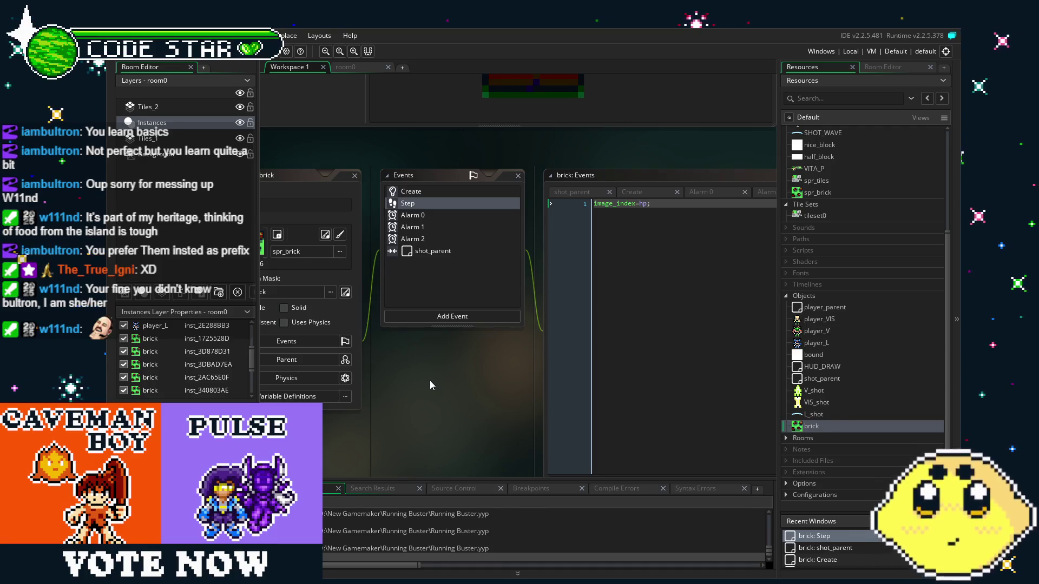
# - Check the Alarm 0, Alarm 1 and Alarm 2 code, then return to the shot_parent collision code
pyautogui.click(454, 217)
pyautogui.click(463, 232)
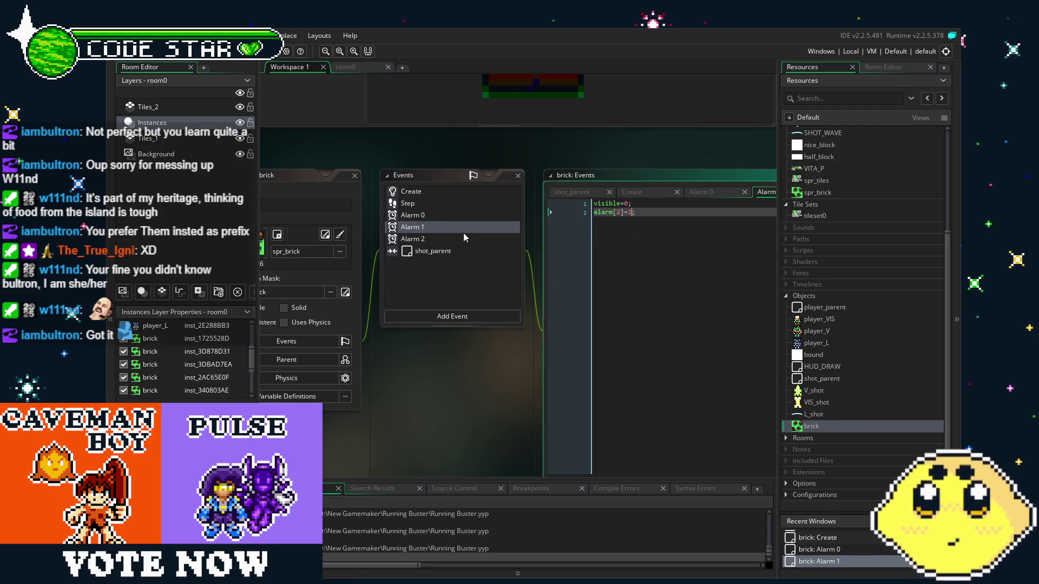
pyautogui.click(465, 242)
pyautogui.click(472, 251)
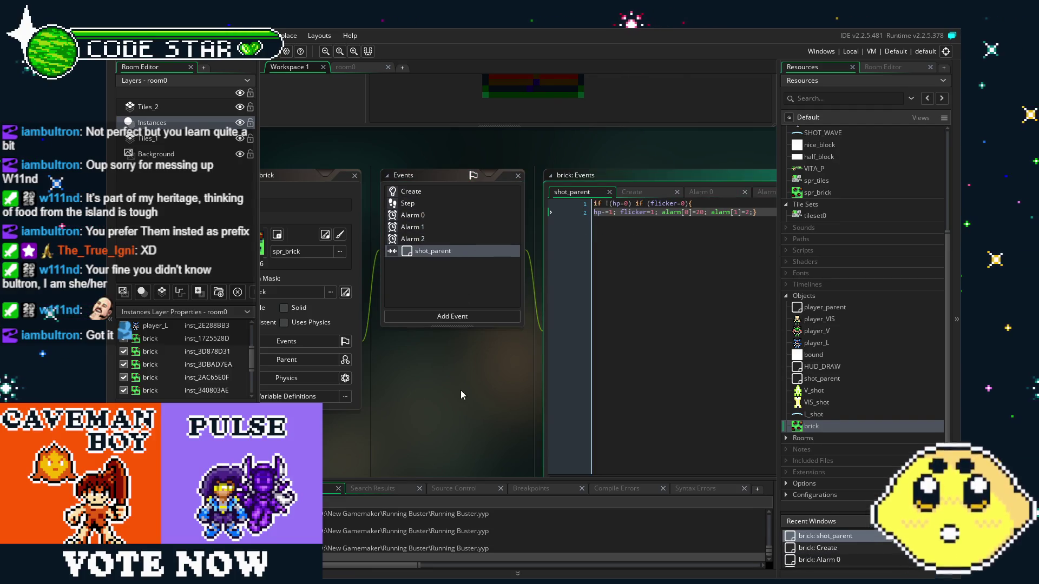
pyautogui.moveTo(460, 390); pyautogui.dragTo(434, 389)
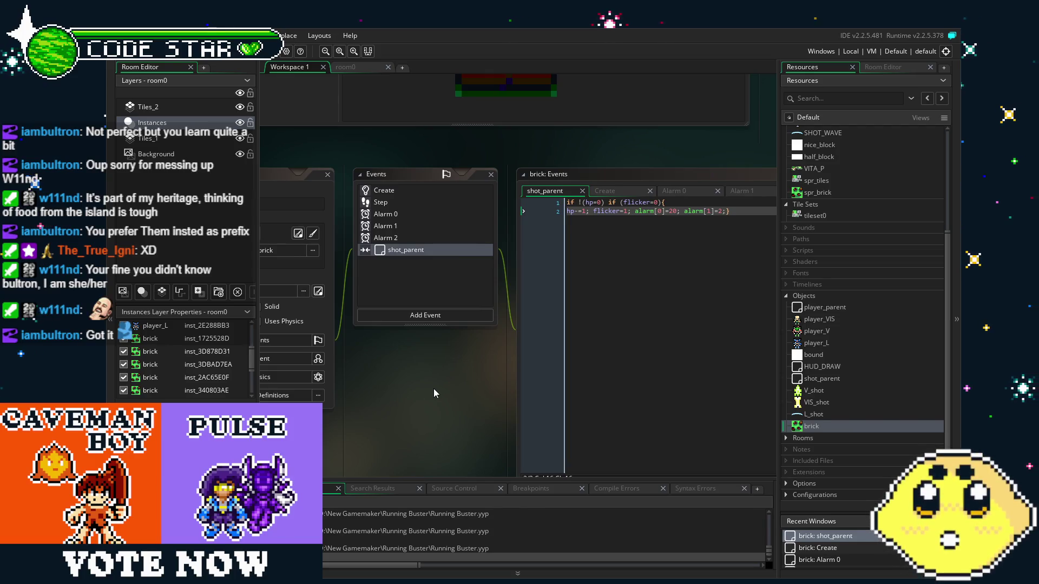
pyautogui.moveTo(415, 385); pyautogui.dragTo(439, 386)
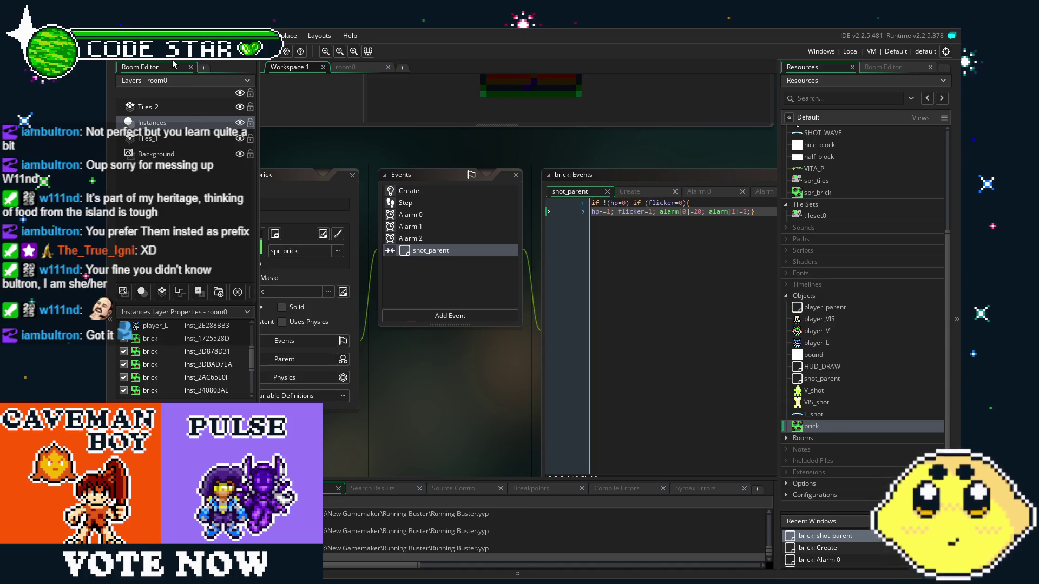
pyautogui.moveTo(421, 379)
pyautogui.mouseDown()
pyautogui.moveTo(457, 377)
pyautogui.moveTo(452, 404)
pyautogui.moveTo(398, 407)
pyautogui.mouseUp()
pyautogui.click(458, 238)
pyautogui.click(492, 248)
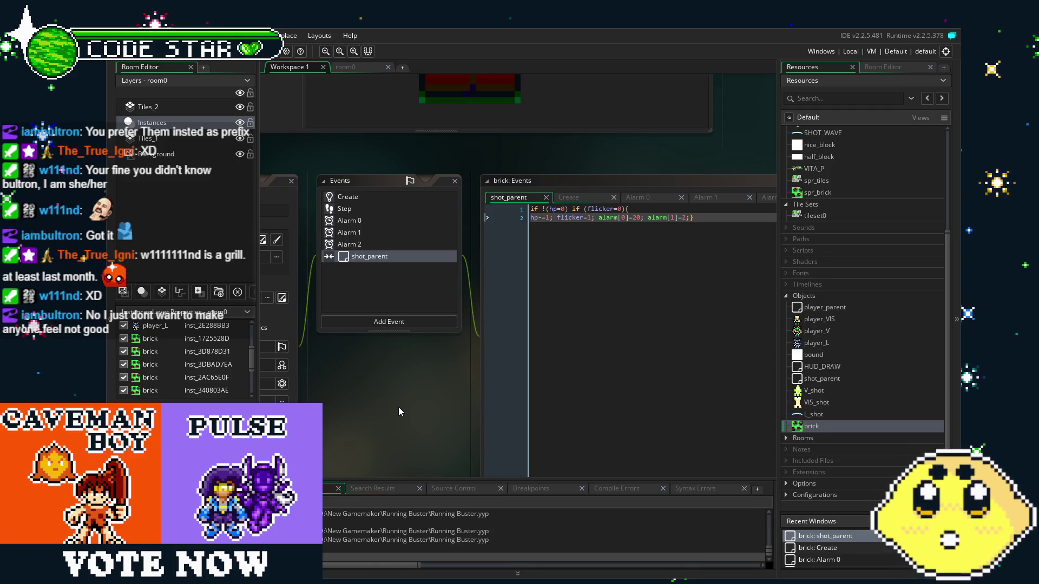
pyautogui.moveTo(399, 408); pyautogui.dragTo(428, 410)
# - Glance at Alarm 0, then show the brick's Create code setting hp=3, flicker=0 and image_speed=0
pyautogui.click(420, 222)
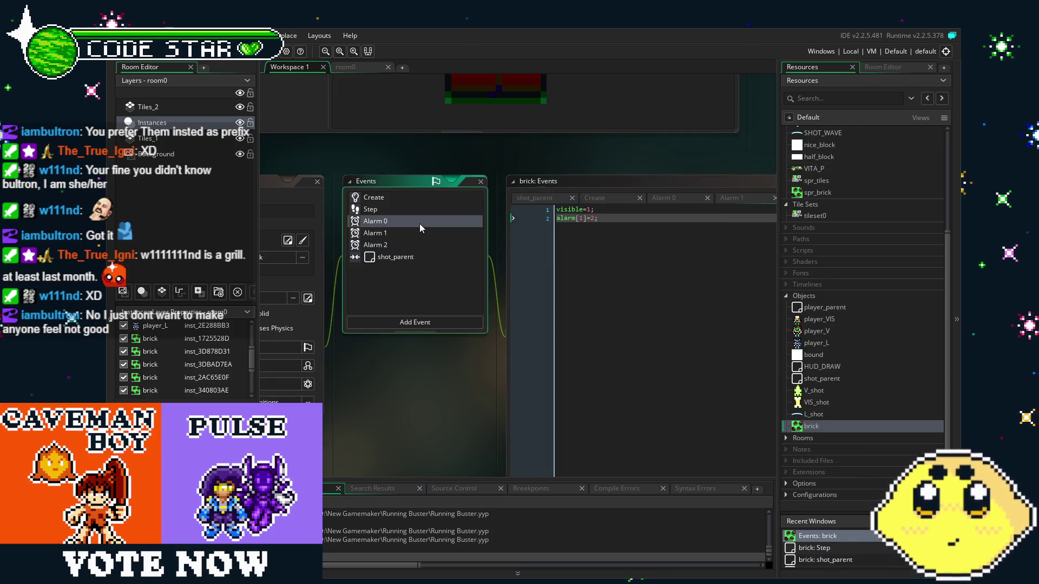
pyautogui.click(415, 200)
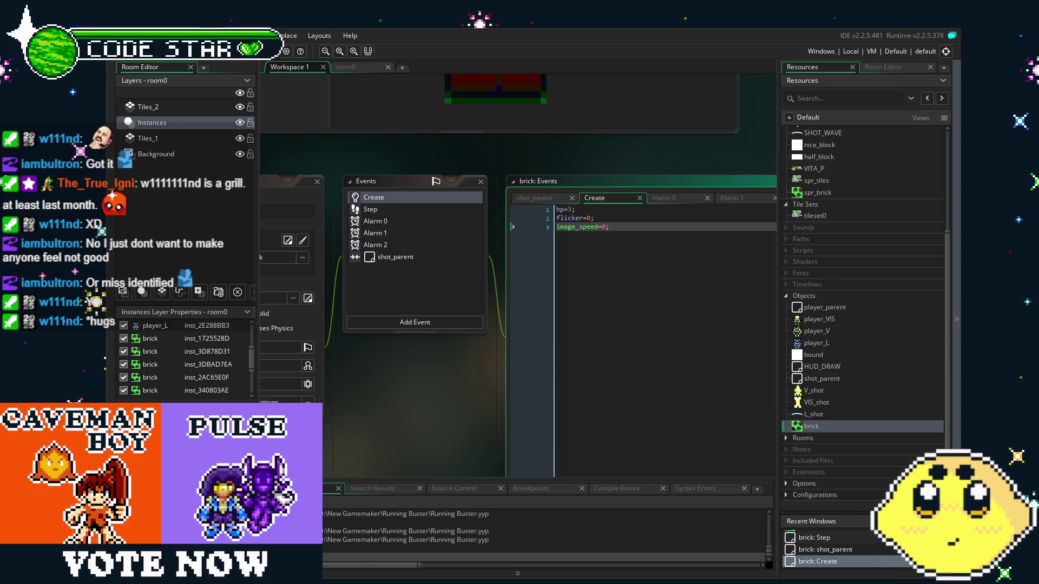
pyautogui.moveTo(449, 401); pyautogui.dragTo(518, 364)
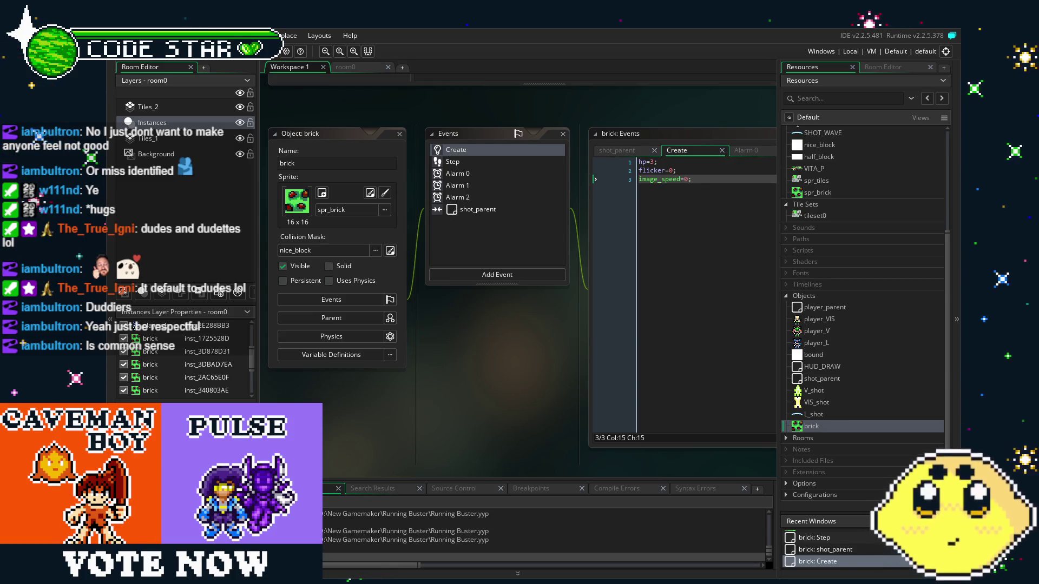
pyautogui.moveTo(482, 329)
pyautogui.mouseDown()
pyautogui.moveTo(401, 343)
pyautogui.moveTo(493, 349)
pyautogui.mouseUp()
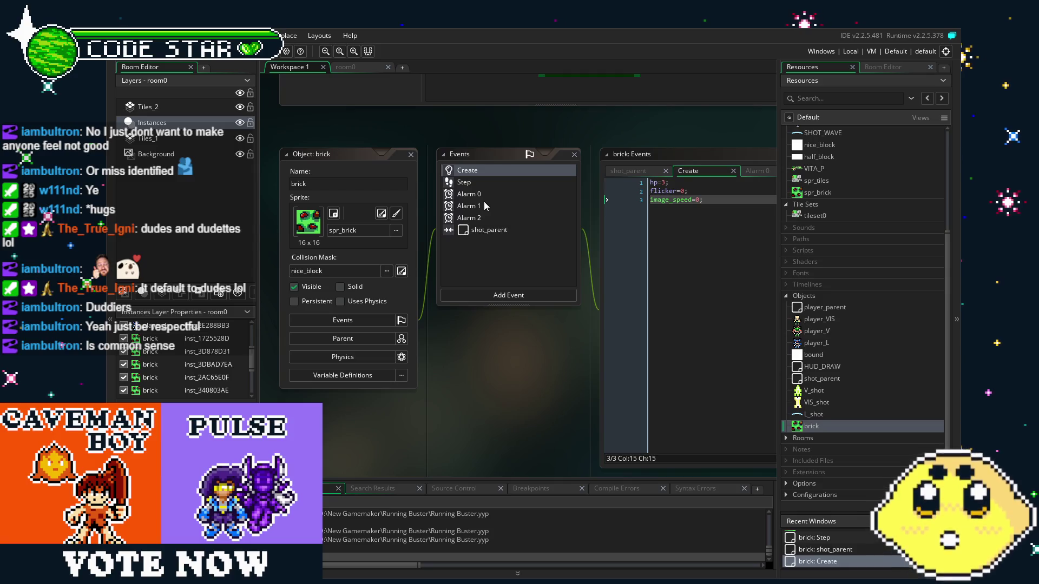
# - Open the shot_parent code in its own tab, showing hp decrease, flicker, alarm[0]=20 and alarm[1]=2
pyautogui.moveTo(495, 249); pyautogui.dragTo(473, 252)
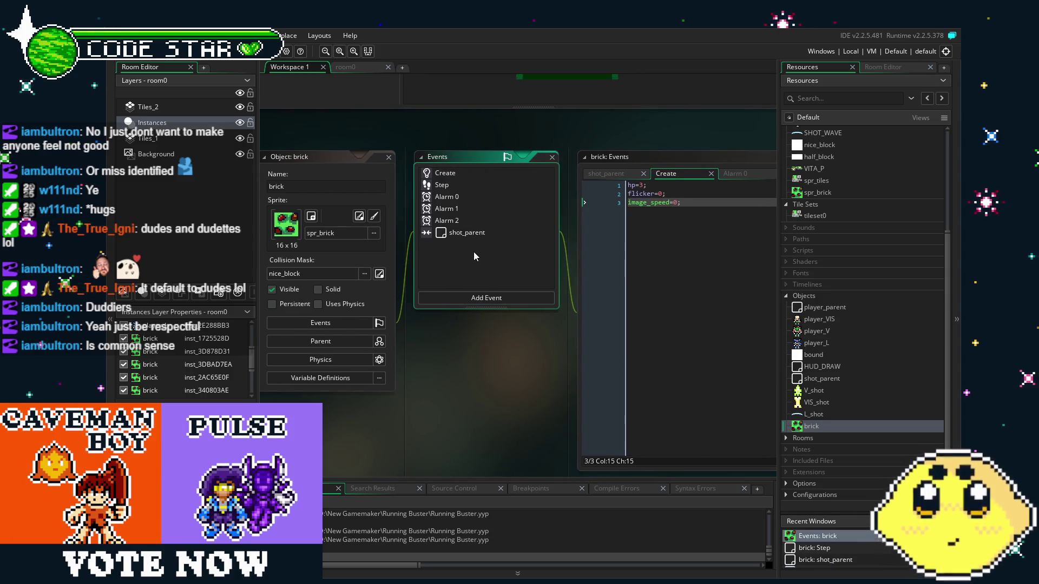
pyautogui.doubleClick(472, 233)
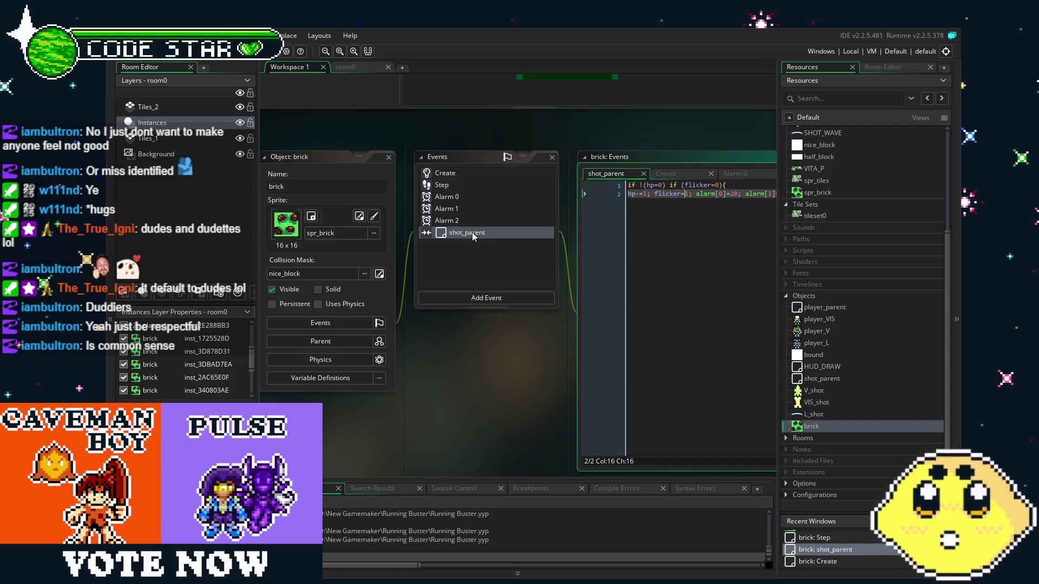
pyautogui.moveTo(487, 345)
pyautogui.mouseDown()
pyautogui.moveTo(388, 350)
pyautogui.moveTo(432, 355)
pyautogui.mouseUp()
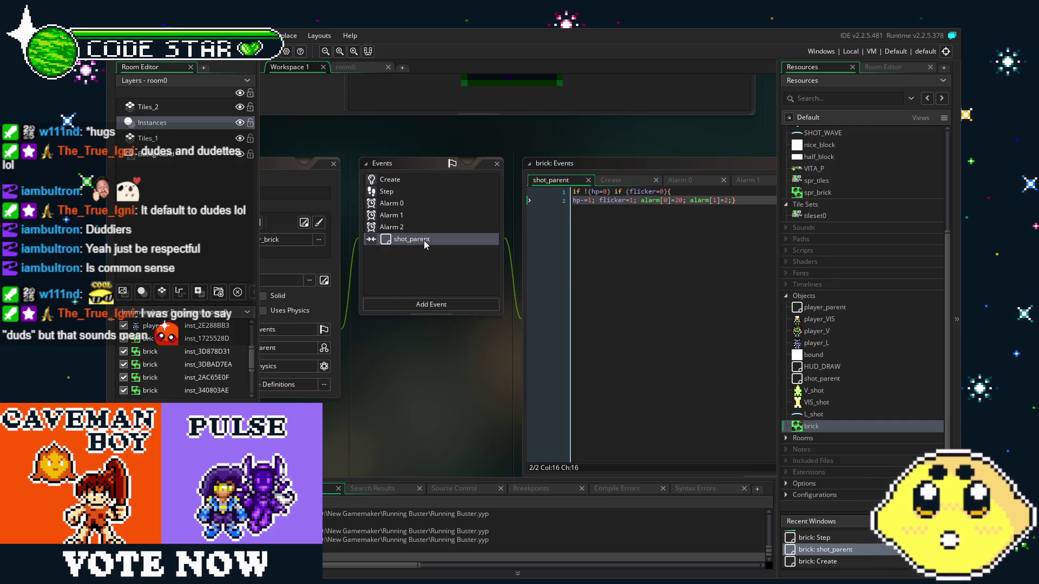
# - Step up through the brick's Alarm 1, Alarm 0 and Step events to its Create code
pyautogui.click(414, 227)
pyautogui.click(418, 216)
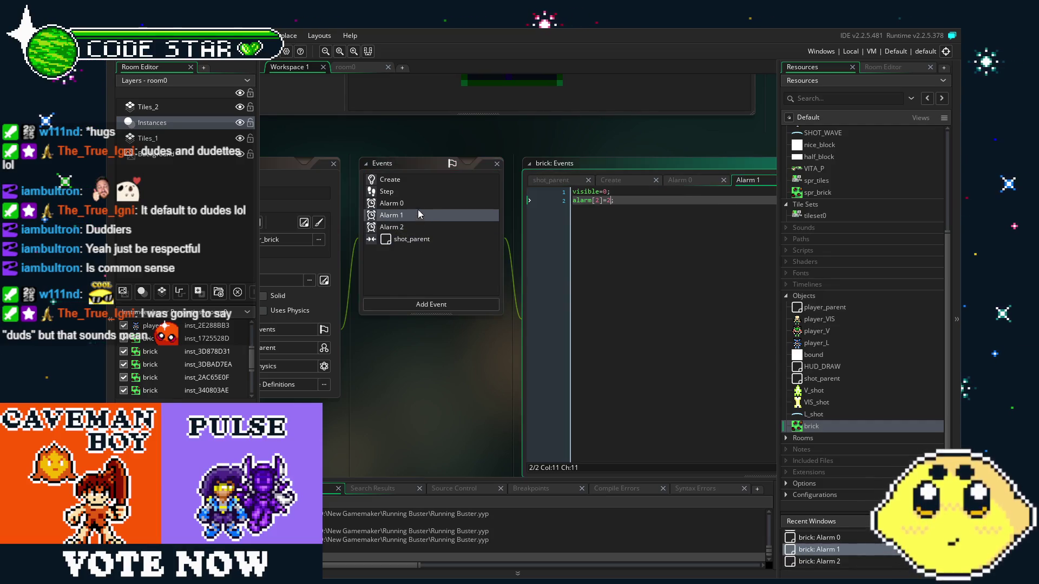
pyautogui.click(416, 203)
pyautogui.click(416, 190)
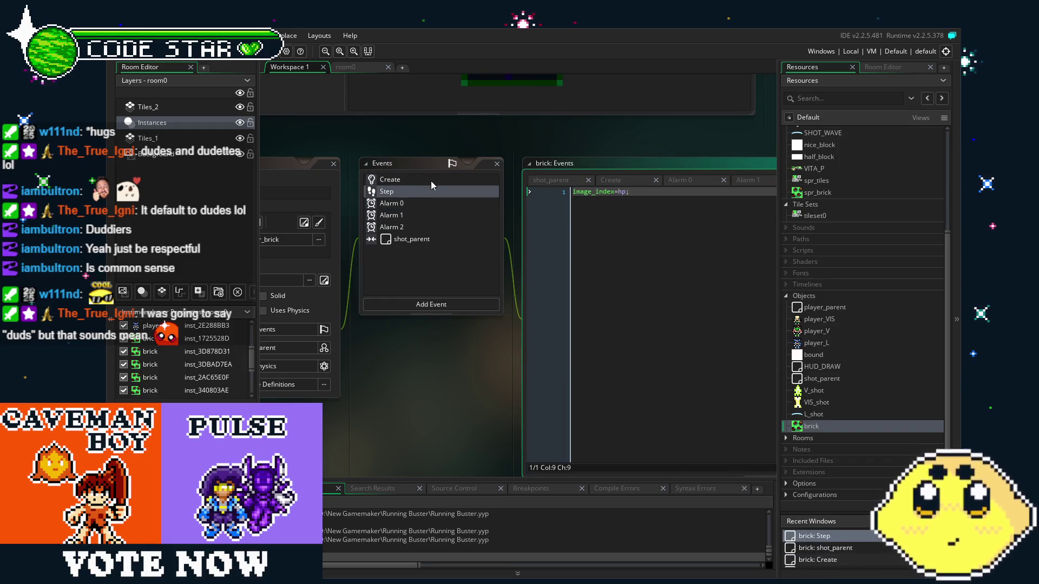
pyautogui.click(431, 180)
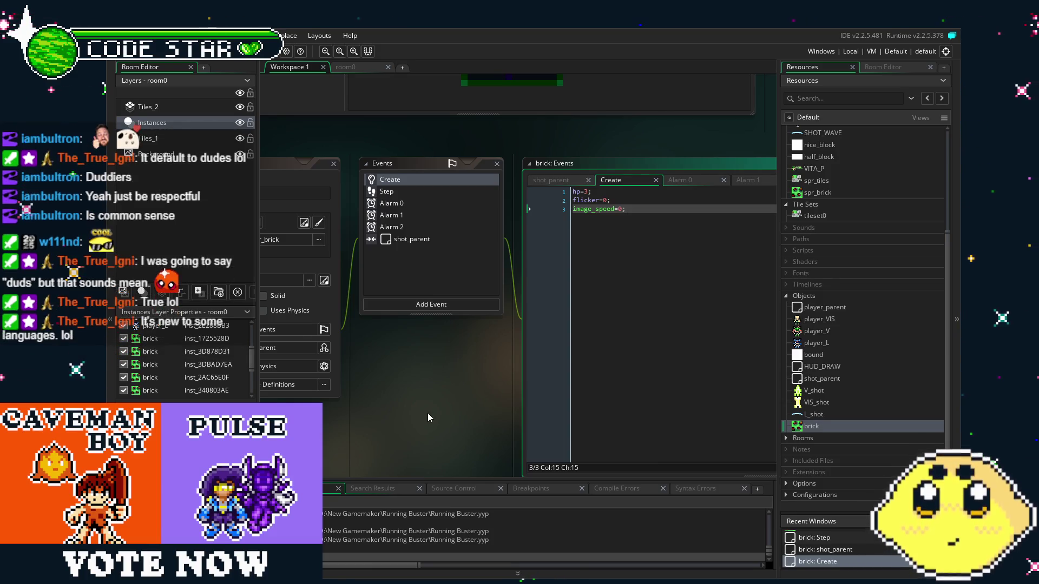
# - Compare the shot_parent collision code with the Create code, ending on shot_parent
pyautogui.moveTo(427, 413); pyautogui.dragTo(466, 390)
pyautogui.click(459, 216)
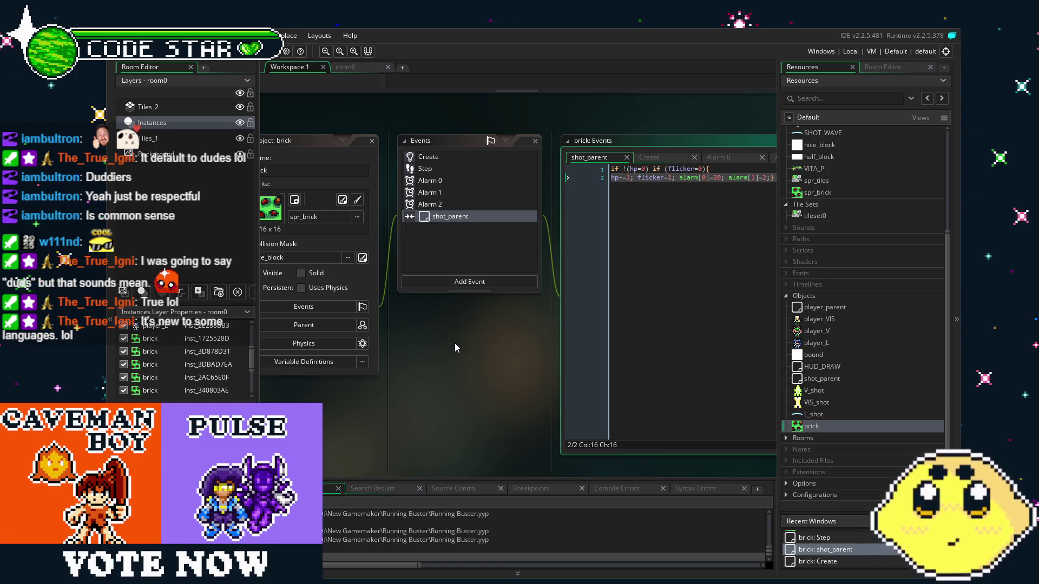
pyautogui.click(433, 162)
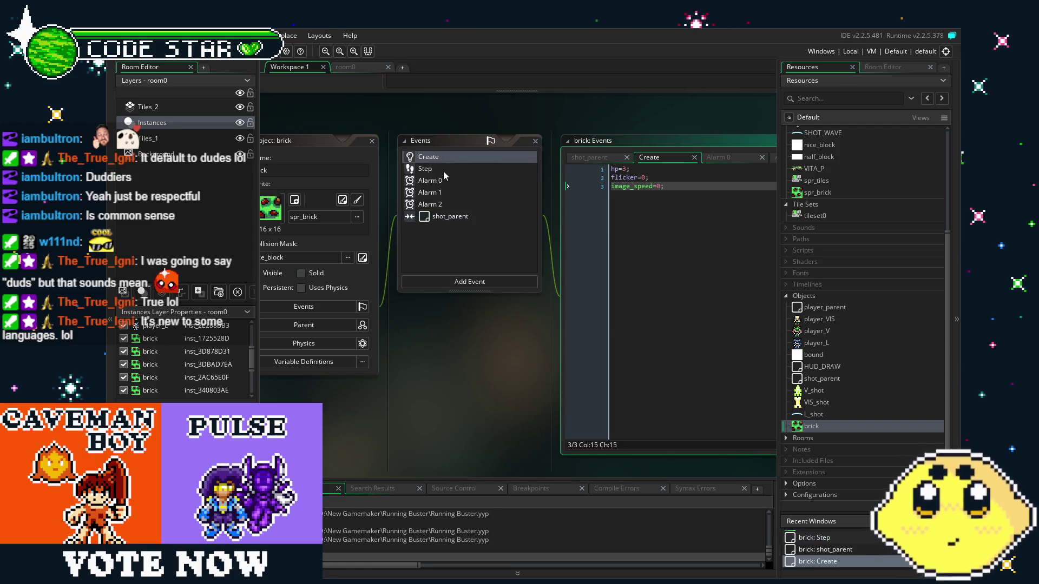
pyautogui.moveTo(452, 349); pyautogui.dragTo(419, 349)
pyautogui.click(418, 216)
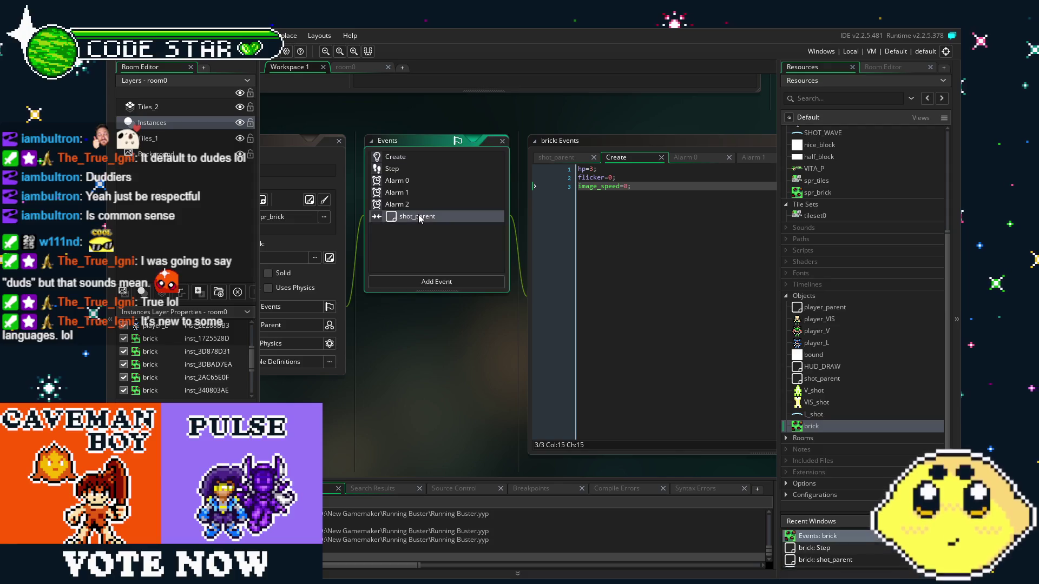
pyautogui.moveTo(531, 384)
pyautogui.mouseDown()
pyautogui.moveTo(447, 375)
pyautogui.moveTo(521, 388)
pyautogui.mouseUp()
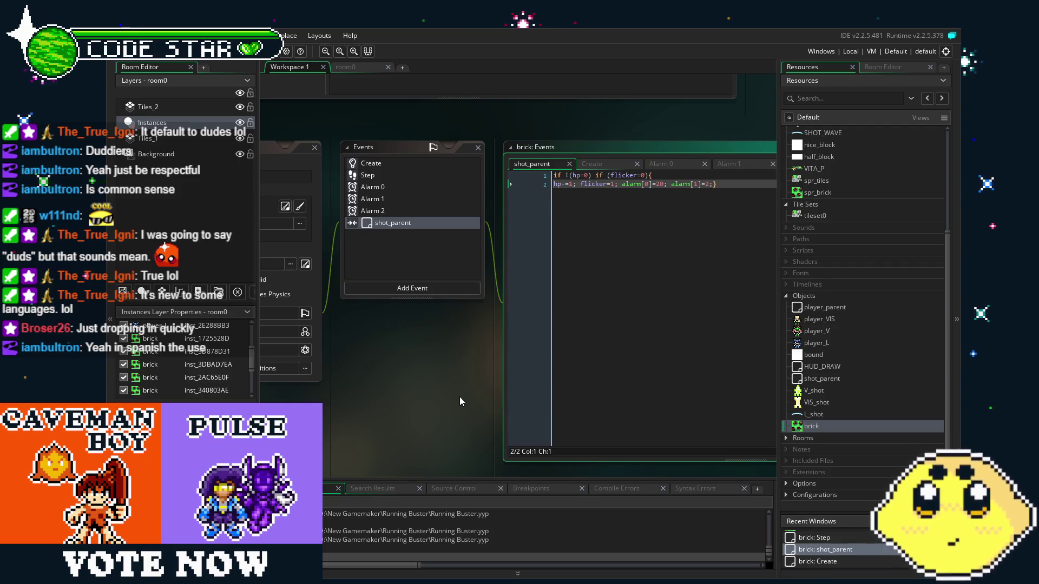
pyautogui.moveTo(452, 395); pyautogui.dragTo(498, 396)
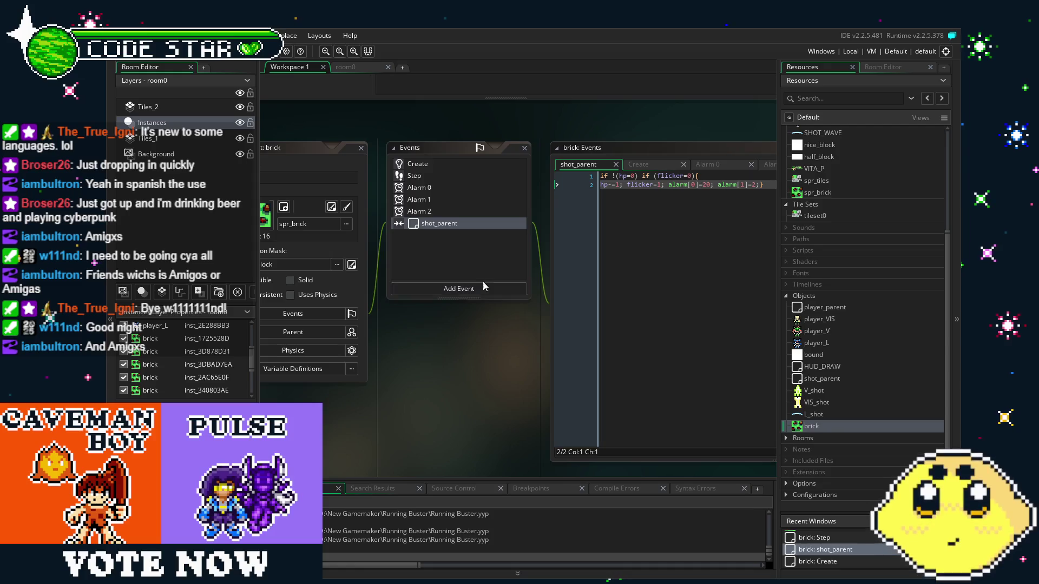
pyautogui.moveTo(463, 376)
pyautogui.mouseDown()
pyautogui.moveTo(431, 376)
pyautogui.moveTo(497, 383)
pyautogui.mouseUp()
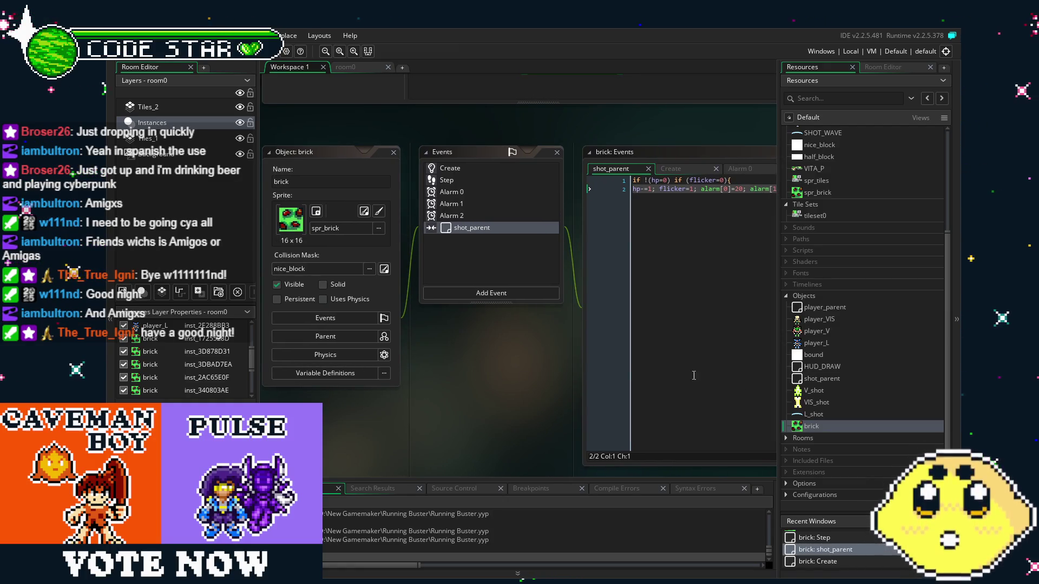
pyautogui.moveTo(518, 429); pyautogui.dragTo(526, 429)
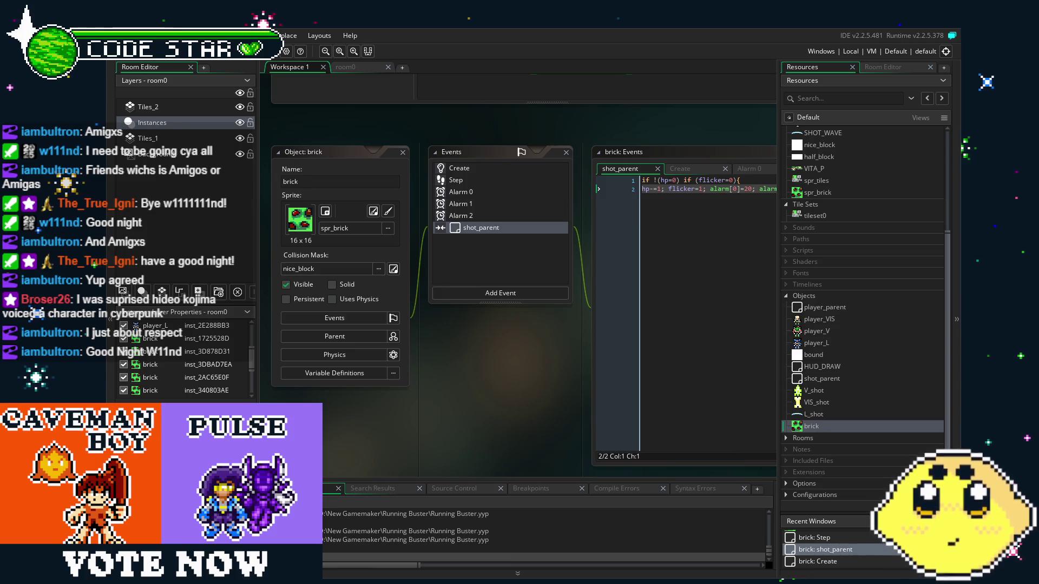
pyautogui.moveTo(481, 418)
pyautogui.mouseDown()
pyautogui.moveTo(430, 411)
pyautogui.moveTo(452, 410)
pyautogui.moveTo(436, 396)
pyautogui.mouseUp()
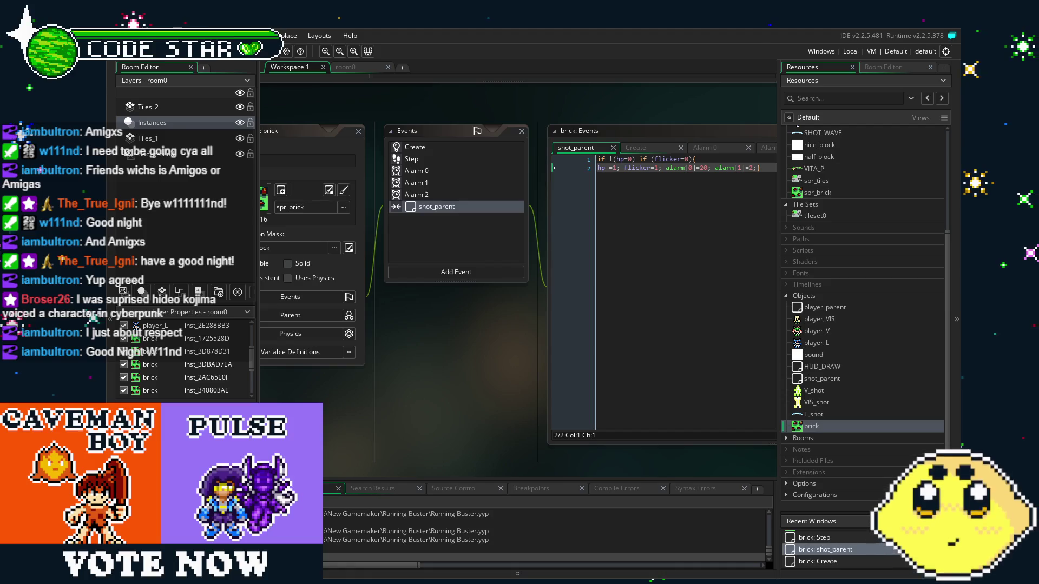
# - Inspect the brick's Create, Alarm 0, Alarm 1, shot_parent and Alarm 2 code
pyautogui.moveTo(376, 449); pyautogui.dragTo(409, 471)
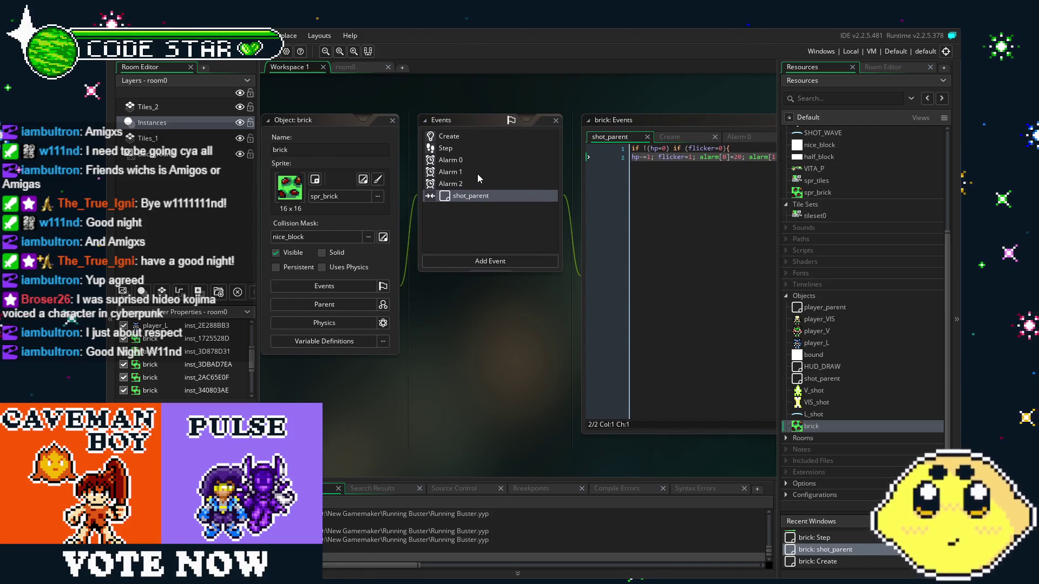
pyautogui.click(451, 172)
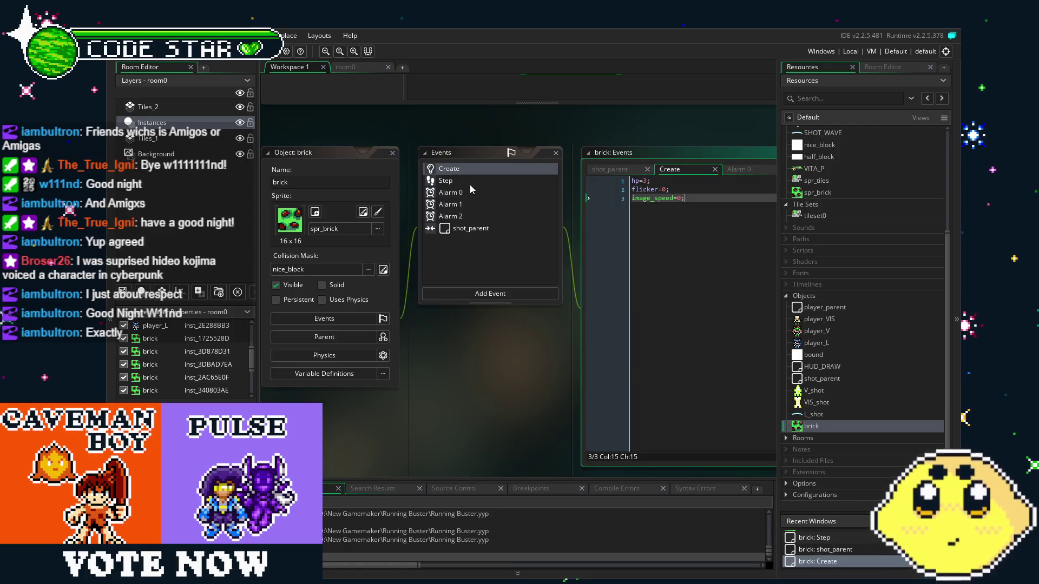
pyautogui.click(469, 188)
pyautogui.click(488, 202)
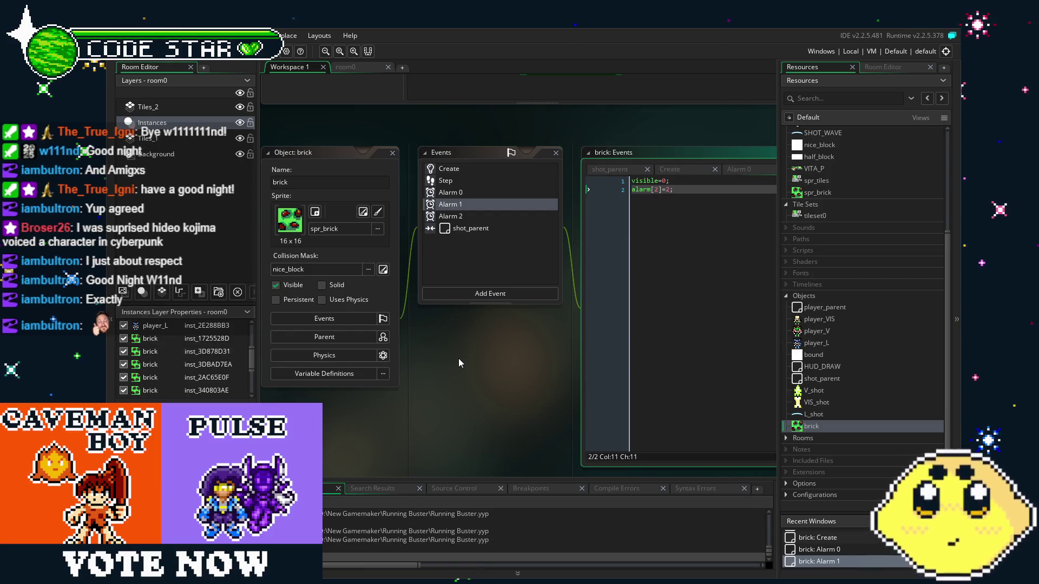
pyautogui.moveTo(459, 359)
pyautogui.mouseDown()
pyautogui.moveTo(379, 355)
pyautogui.moveTo(404, 356)
pyautogui.mouseUp()
pyautogui.click(437, 230)
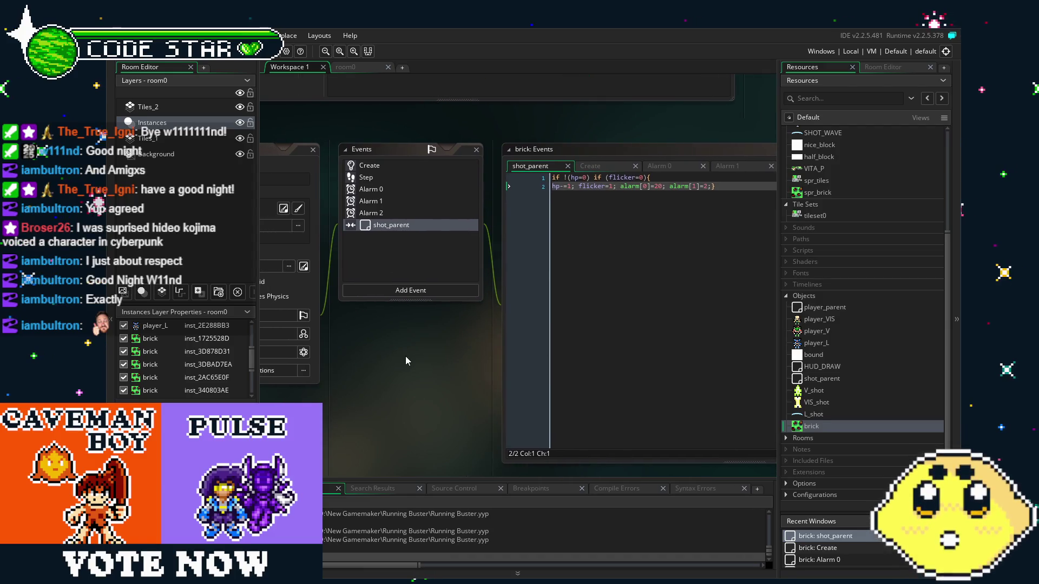
pyautogui.click(418, 214)
pyautogui.moveTo(375, 418); pyautogui.dragTo(434, 398)
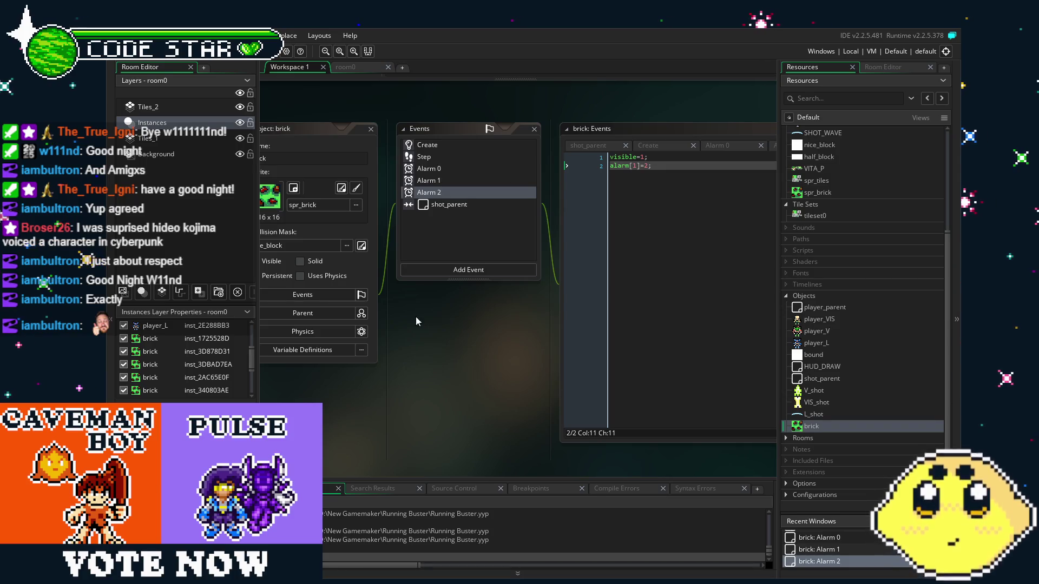
# - Revisit the shot_parent, Alarm 2, Step and Create event code
pyautogui.click(466, 206)
pyautogui.click(459, 195)
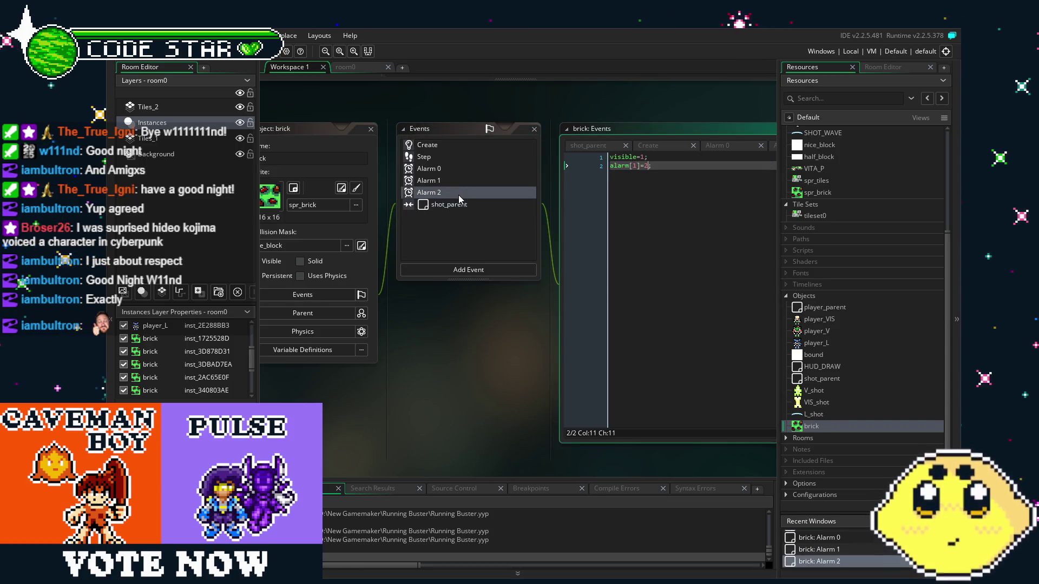
pyautogui.click(438, 160)
pyautogui.click(444, 145)
pyautogui.moveTo(470, 317)
pyautogui.mouseDown()
pyautogui.moveTo(430, 358)
pyautogui.moveTo(447, 359)
pyautogui.mouseUp()
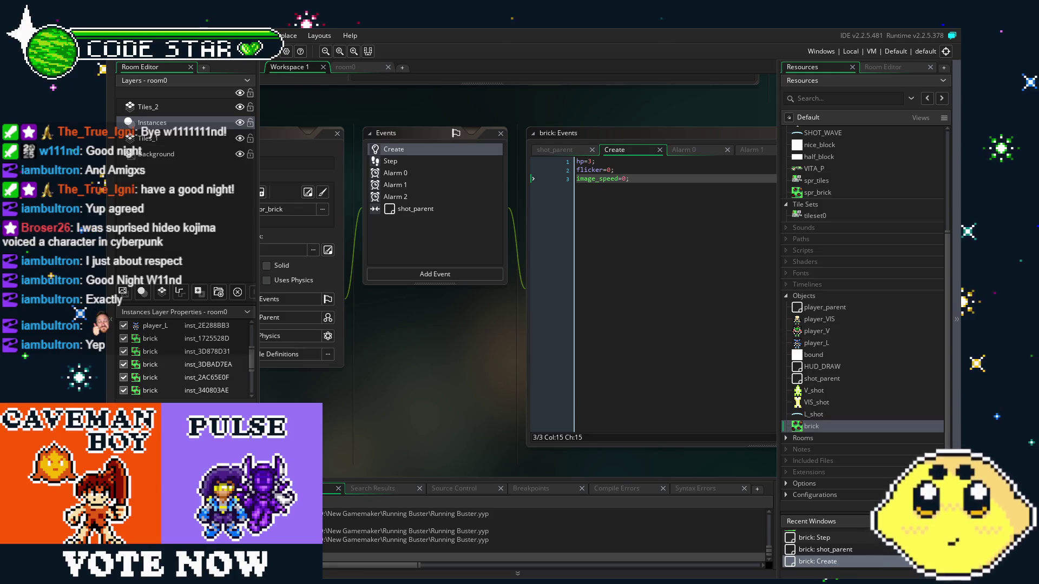
pyautogui.hscroll(-2, 453, 421)
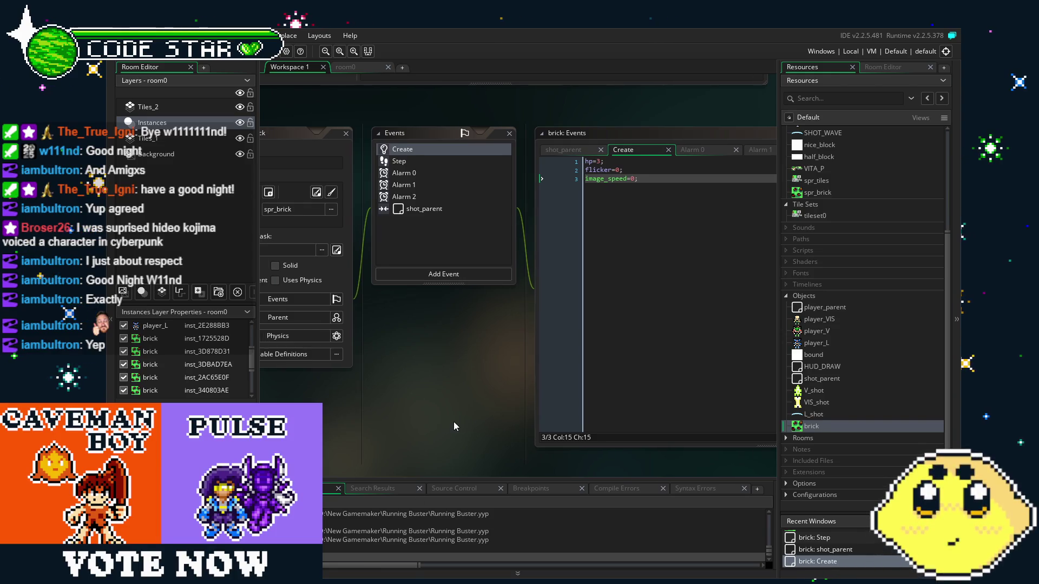
# - Cycle through Alarm 1, Alarm 2 and shot_parent code, finishing on the Step event
pyautogui.click(453, 183)
pyautogui.click(468, 197)
pyautogui.click(469, 208)
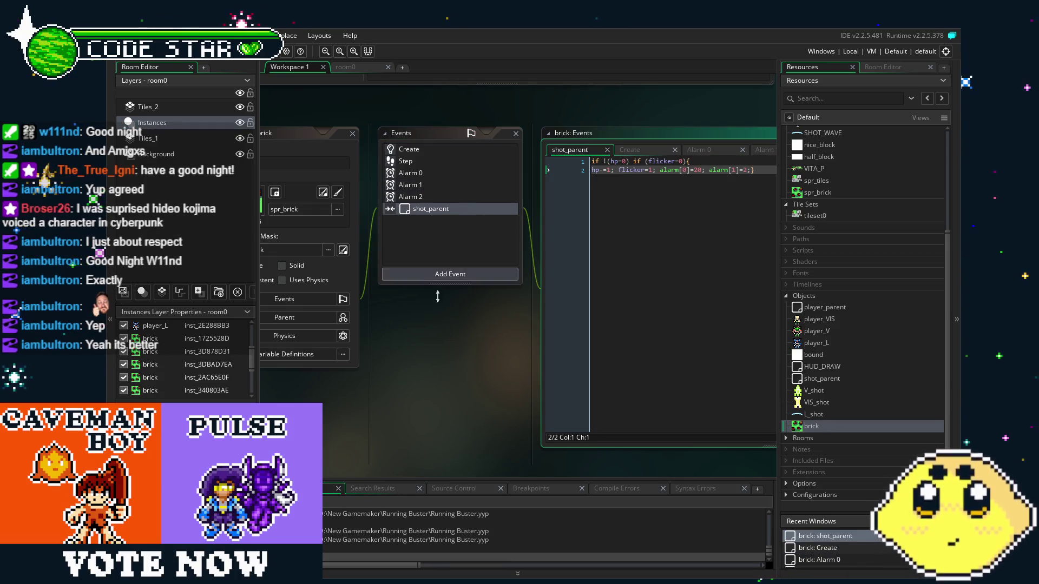
pyautogui.hscroll(-3, 463, 255)
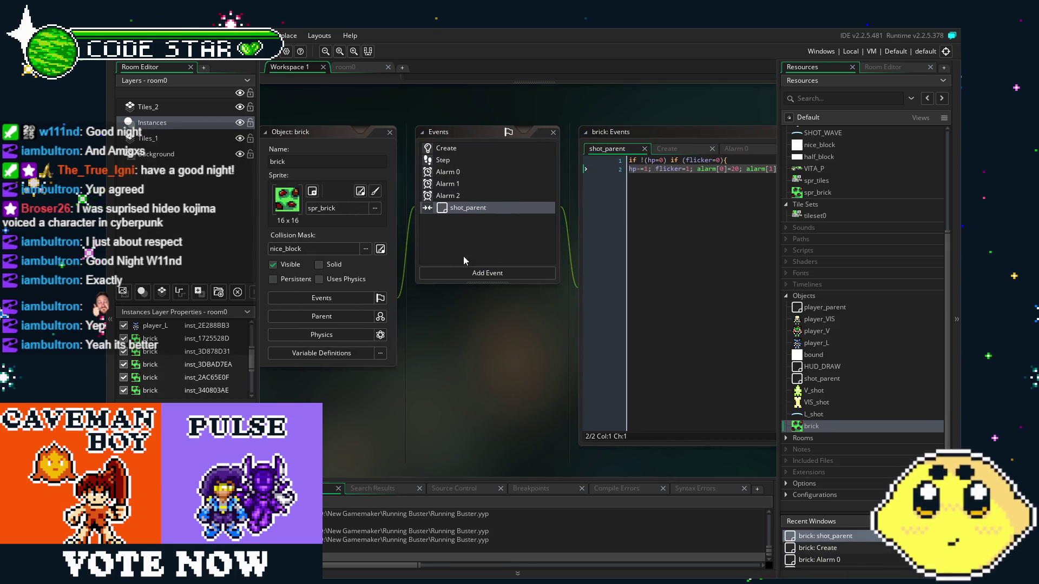
pyautogui.click(467, 196)
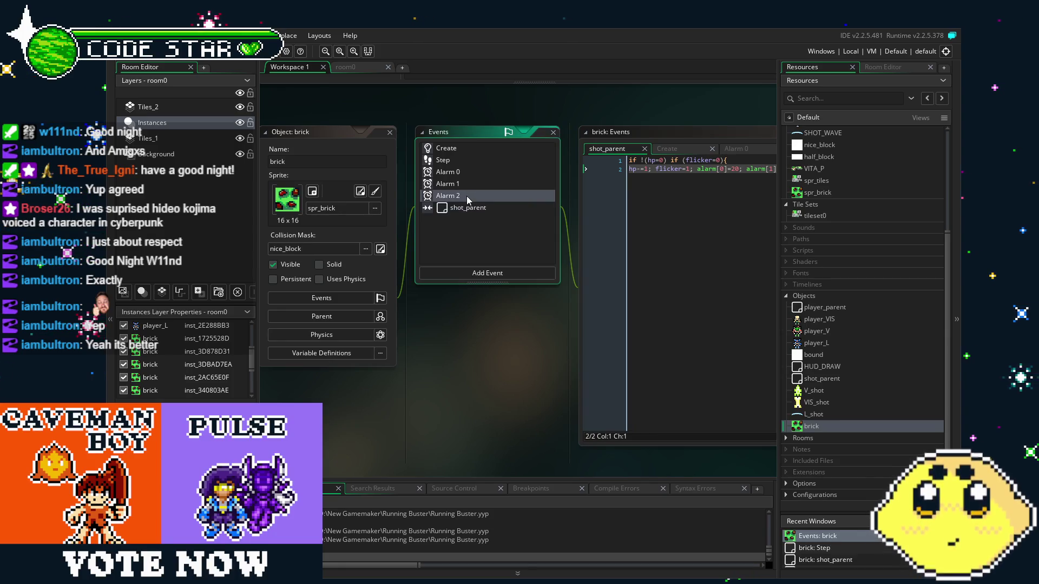
pyautogui.click(476, 165)
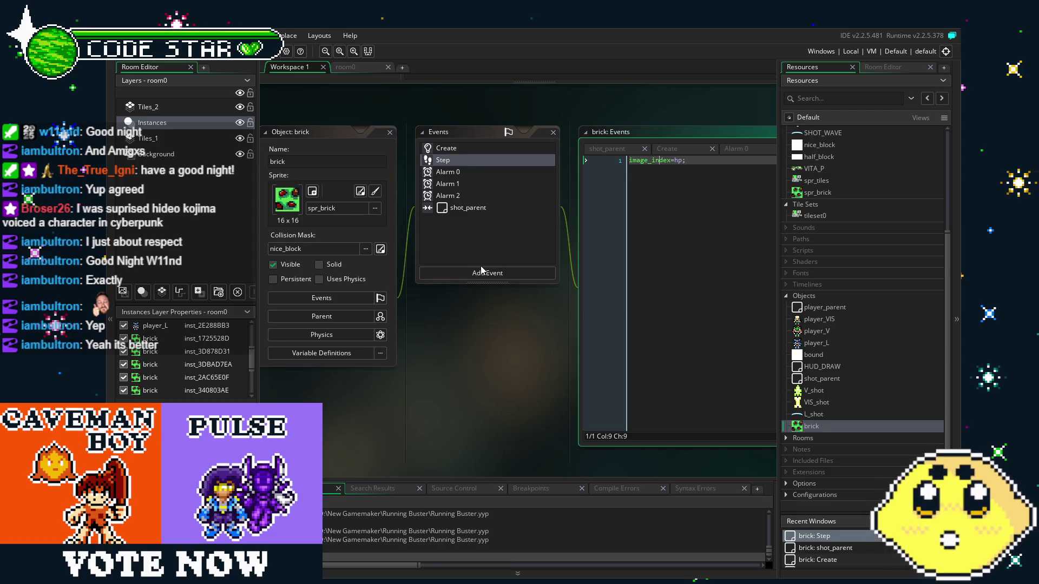
pyautogui.click(478, 207)
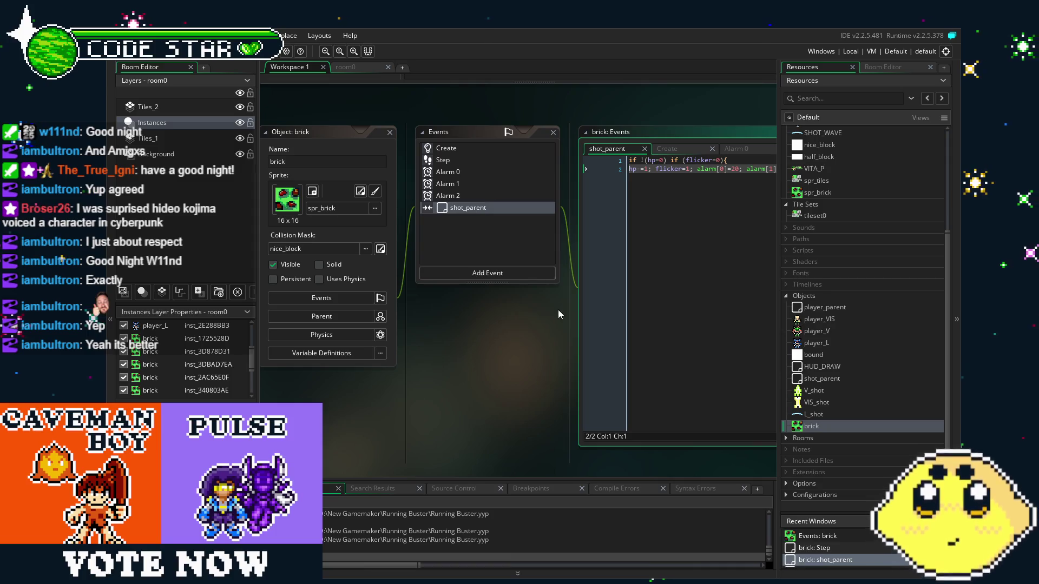
pyautogui.hscroll(2, 471, 337)
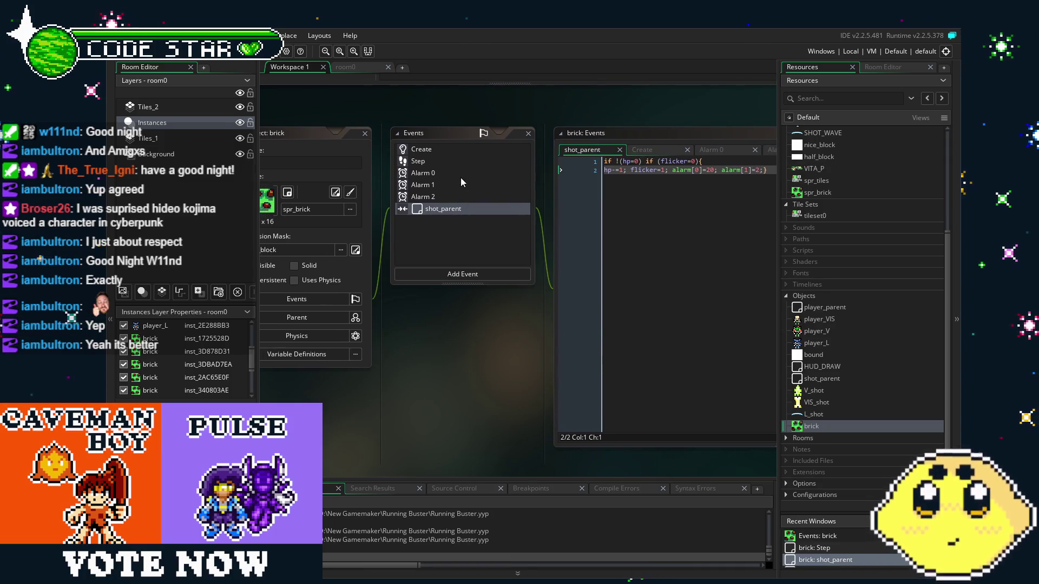
pyautogui.click(468, 163)
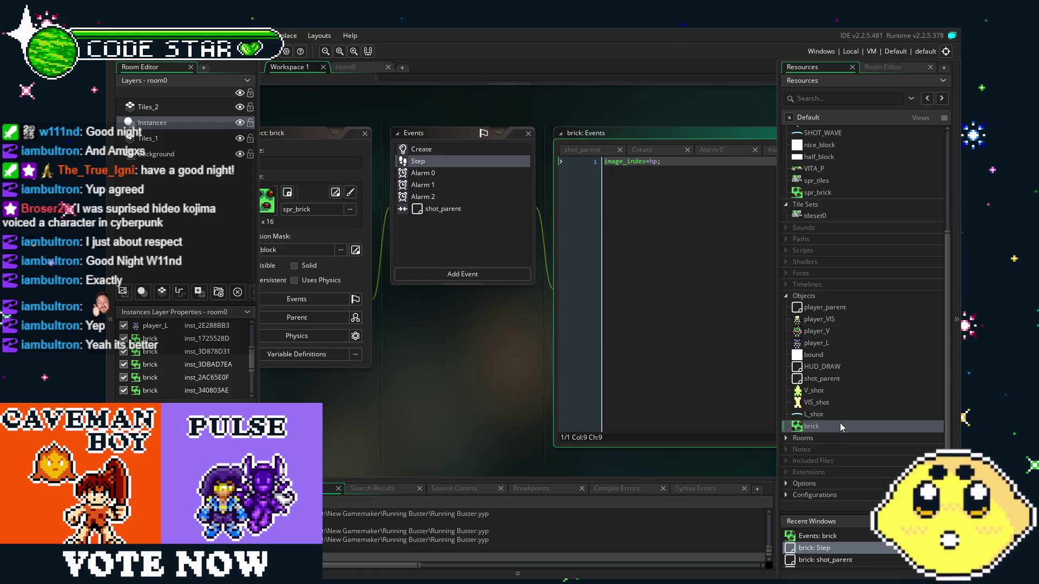
pyautogui.scroll(5, 839, 306)
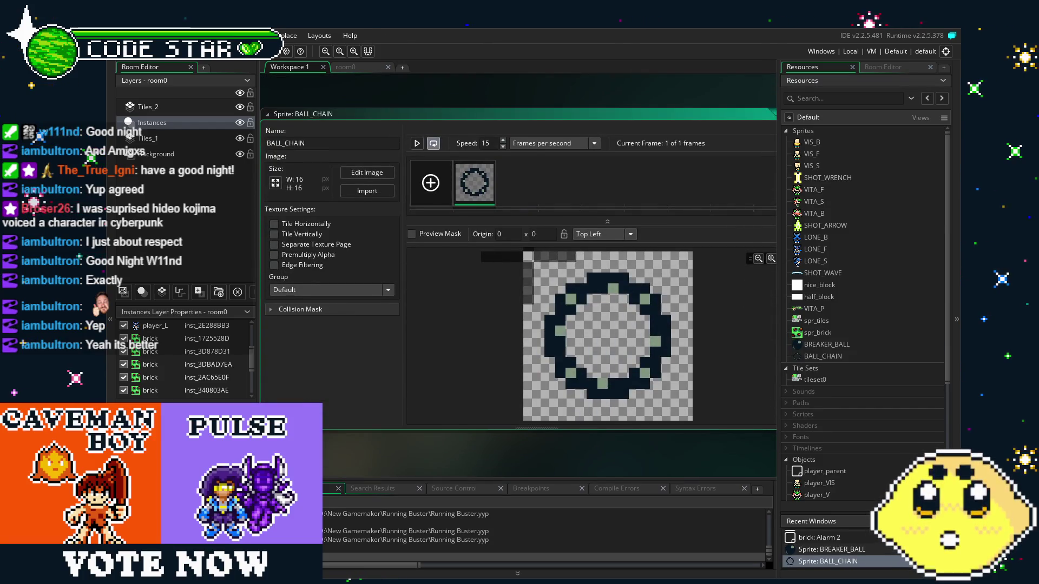
# - Set BALL_CHAIN's origin to Middle Centre, then open BREAKER_BALL and set its origin to Middle Centre
pyautogui.click(599, 237)
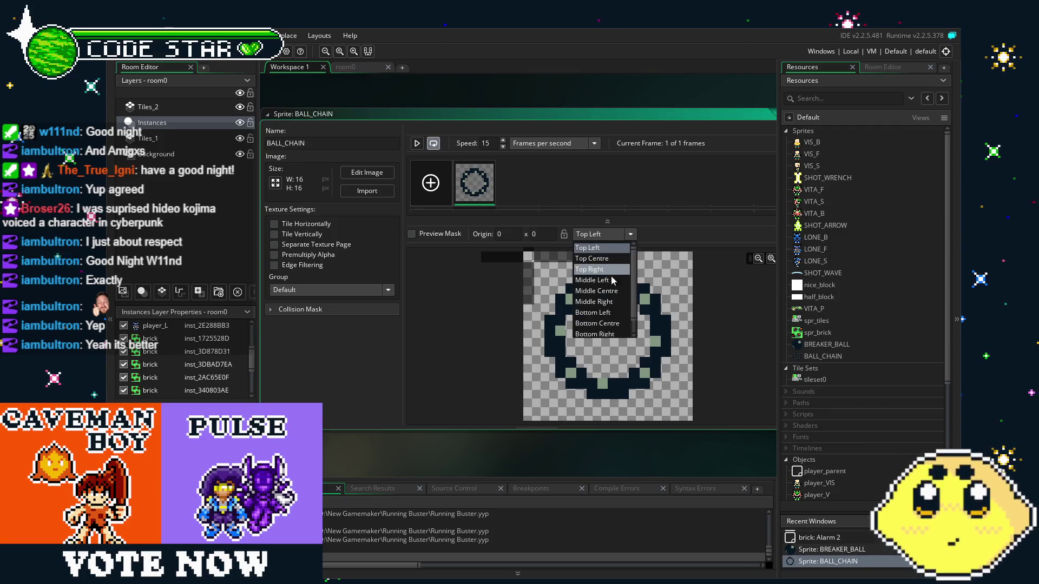
pyautogui.click(593, 281)
pyautogui.doubleClick(823, 346)
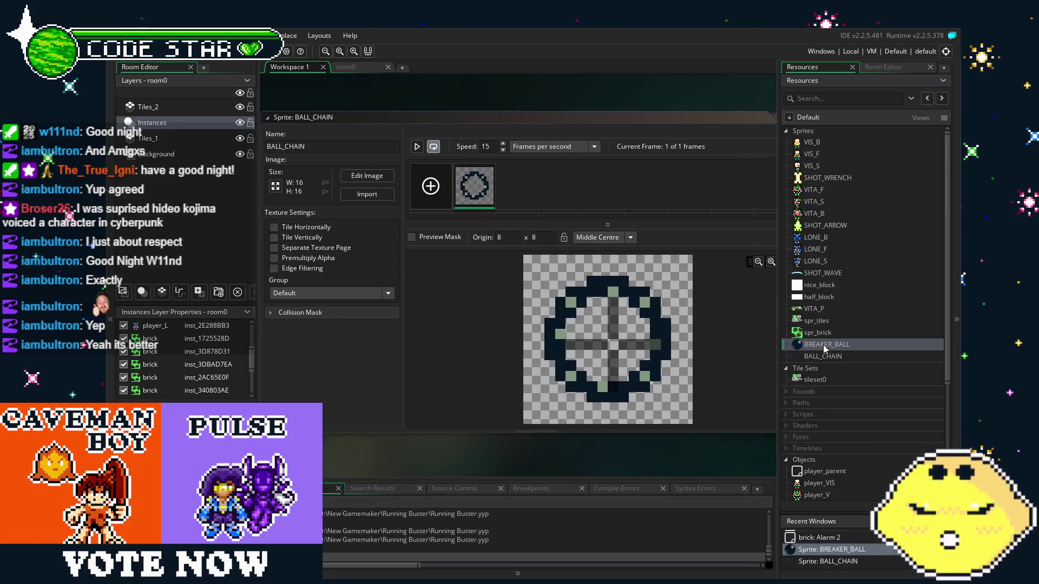
pyautogui.click(601, 237)
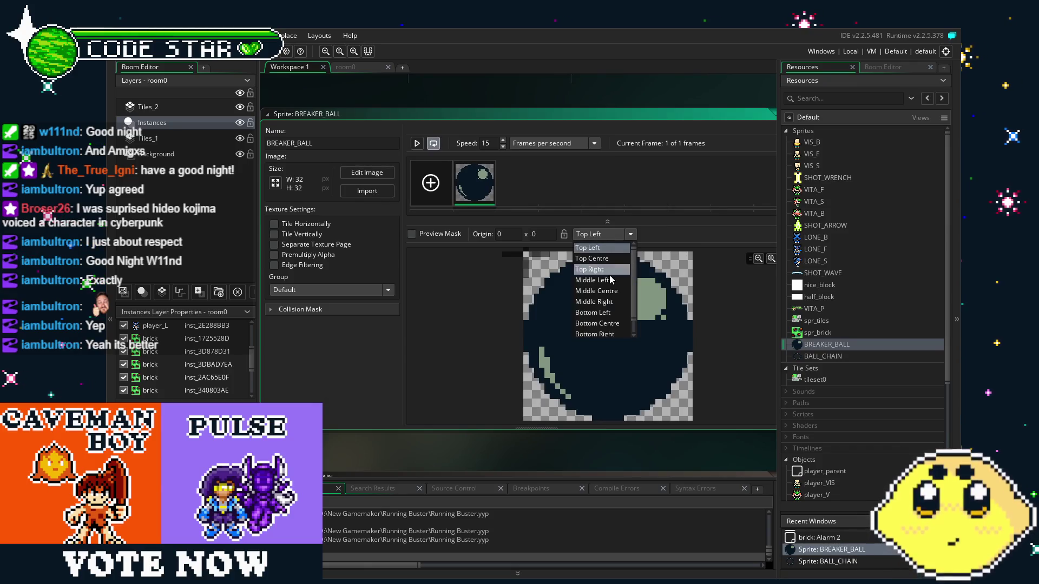
pyautogui.click(598, 291)
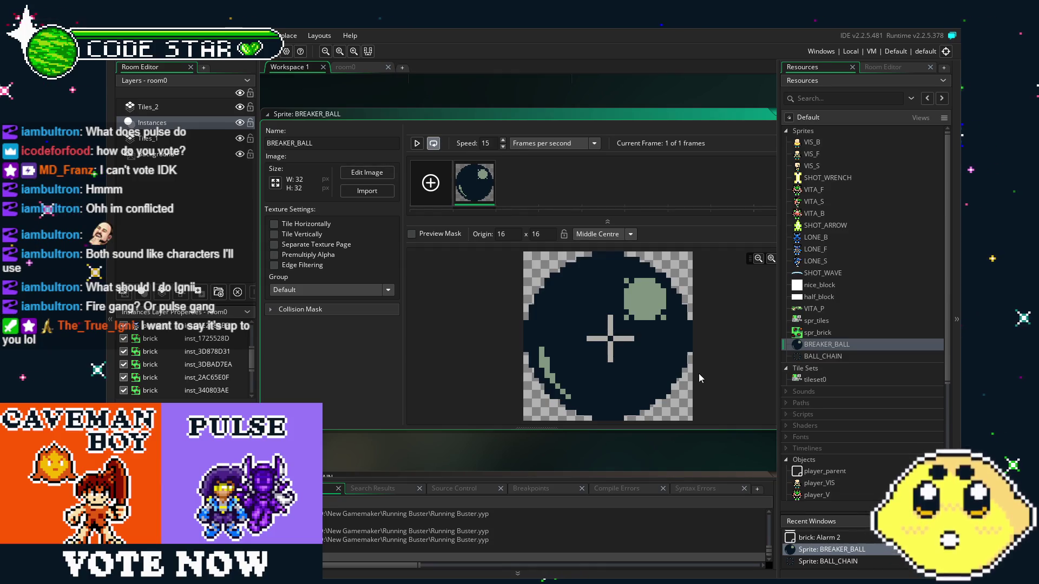
# - Select the BALL_CHAIN sprite in the Resources panel
pyautogui.click(845, 356)
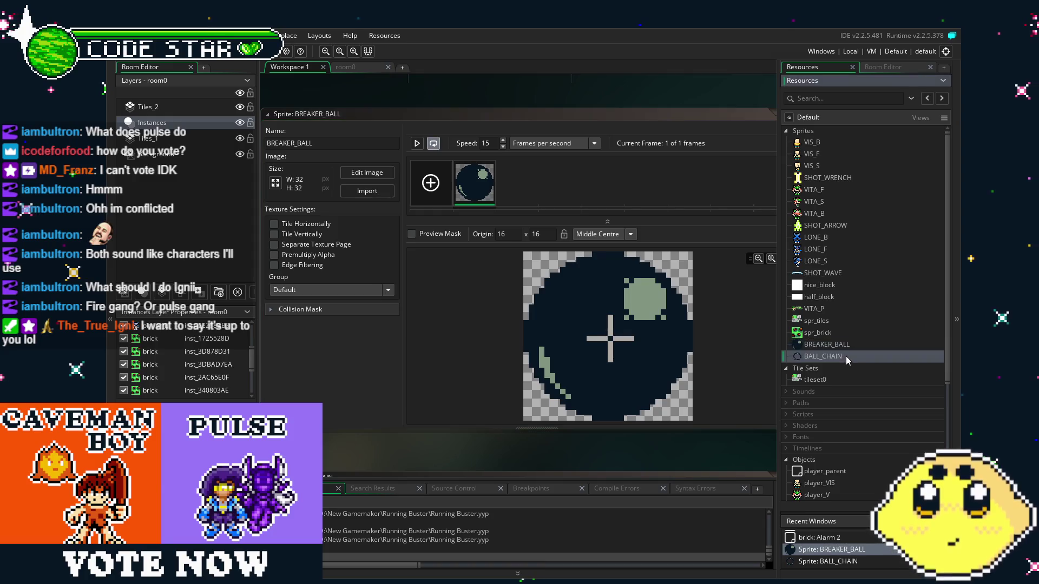
# - Duplicate the VIS_shot object
pyautogui.scroll(-5, 884, 374)
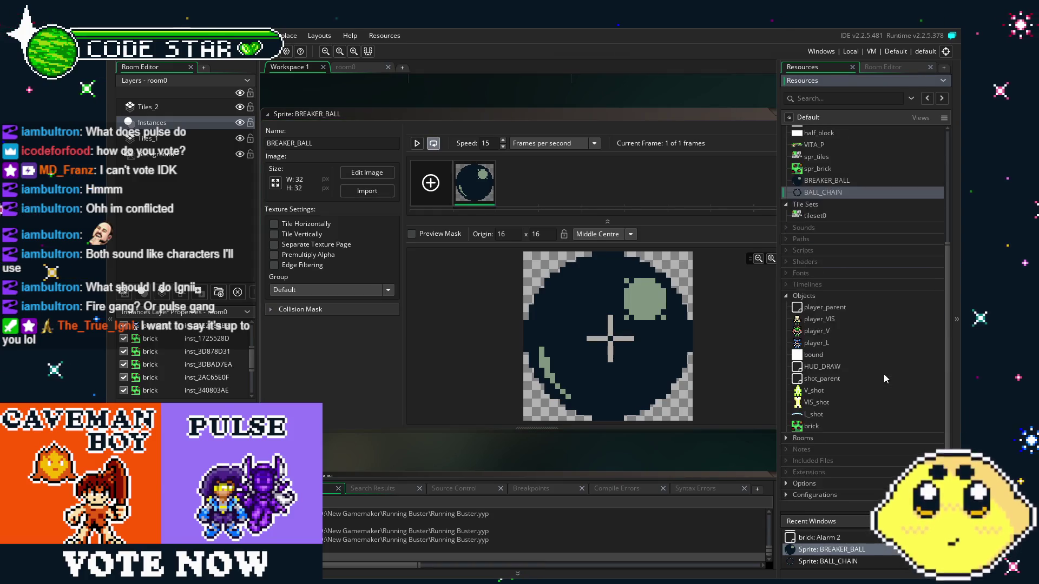
pyautogui.rightClick(819, 402)
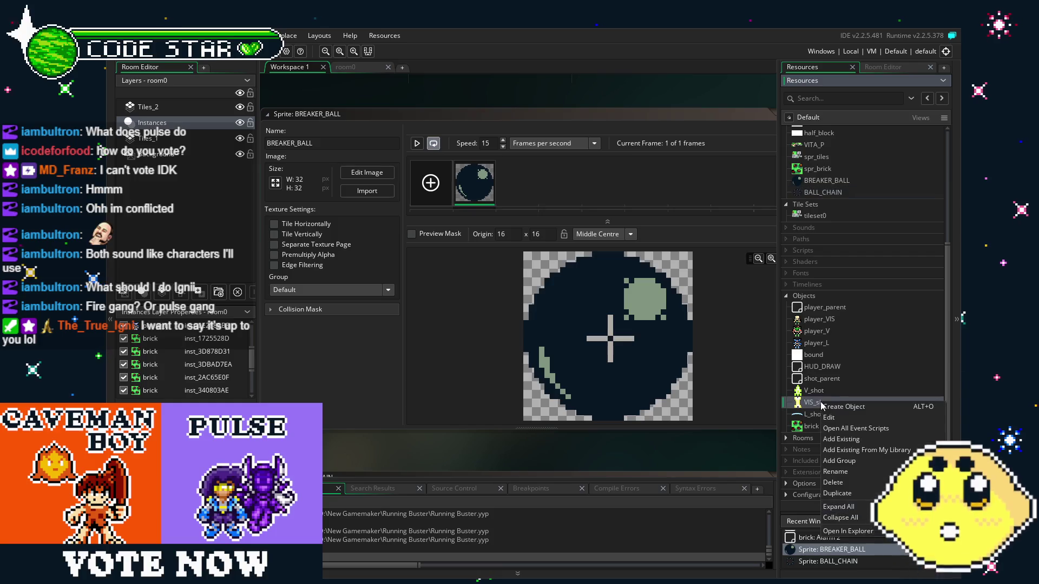
pyautogui.click(837, 493)
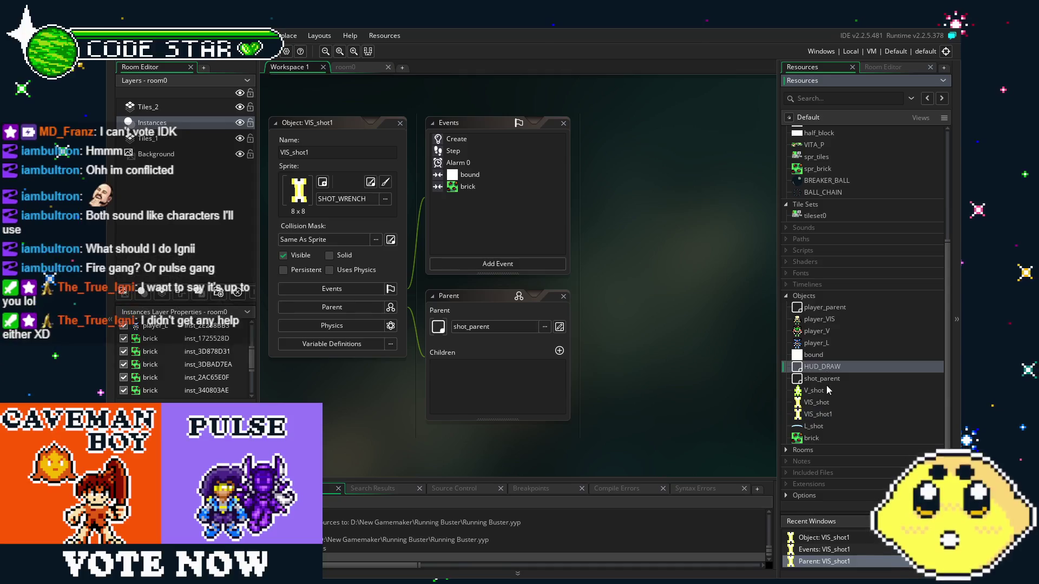
# - Duplicate shot_parent and name the copy breaker_parent
pyautogui.rightClick(816, 380)
pyautogui.click(857, 473)
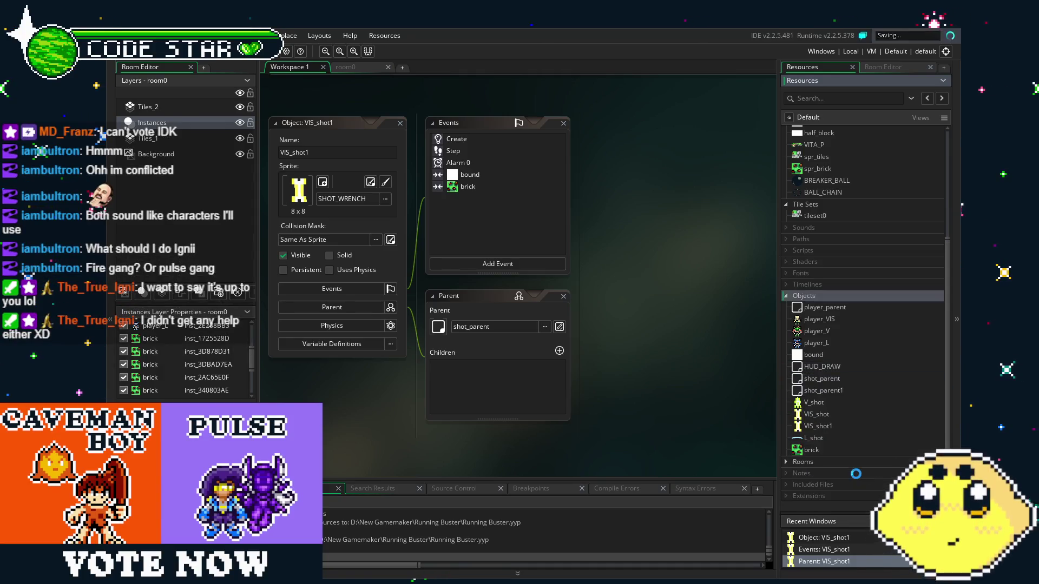
pyautogui.write('breaker_')
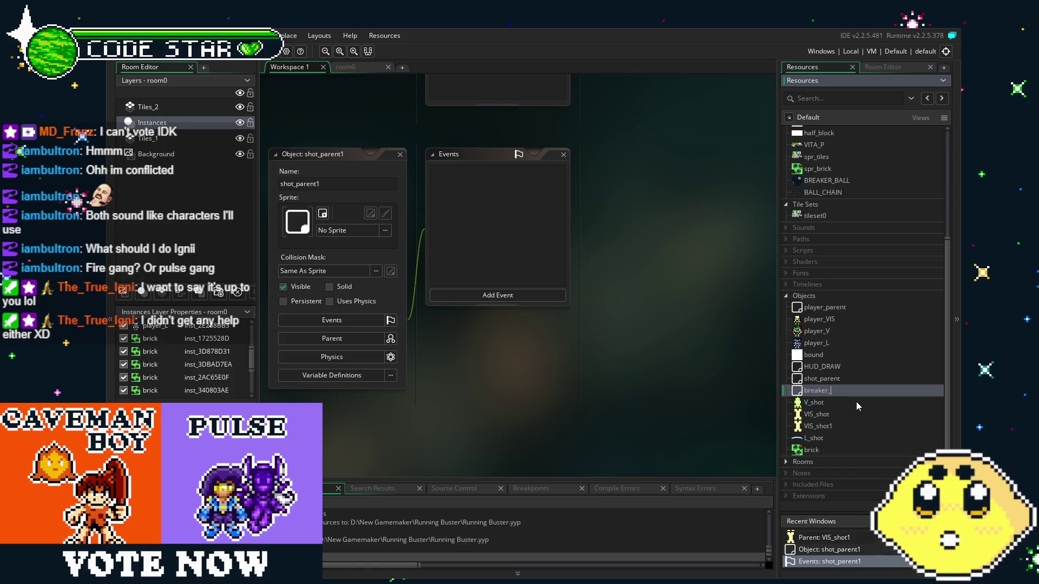
pyautogui.write('parent')
pyautogui.press('Return')
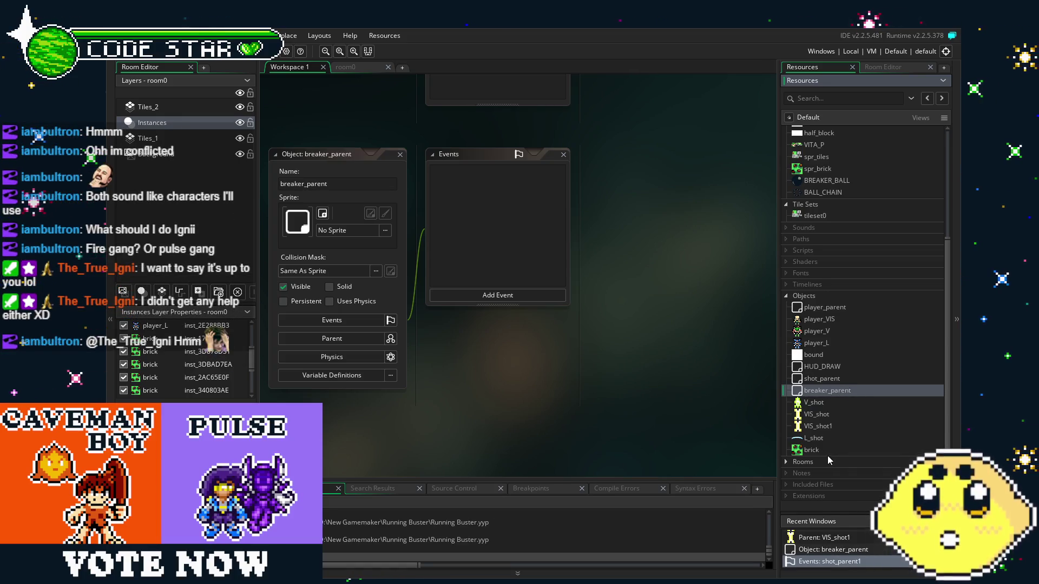
# - Open the VIS_shot1 object for editing
pyautogui.press('Down')
pyautogui.press('Down')
pyautogui.click(839, 444)
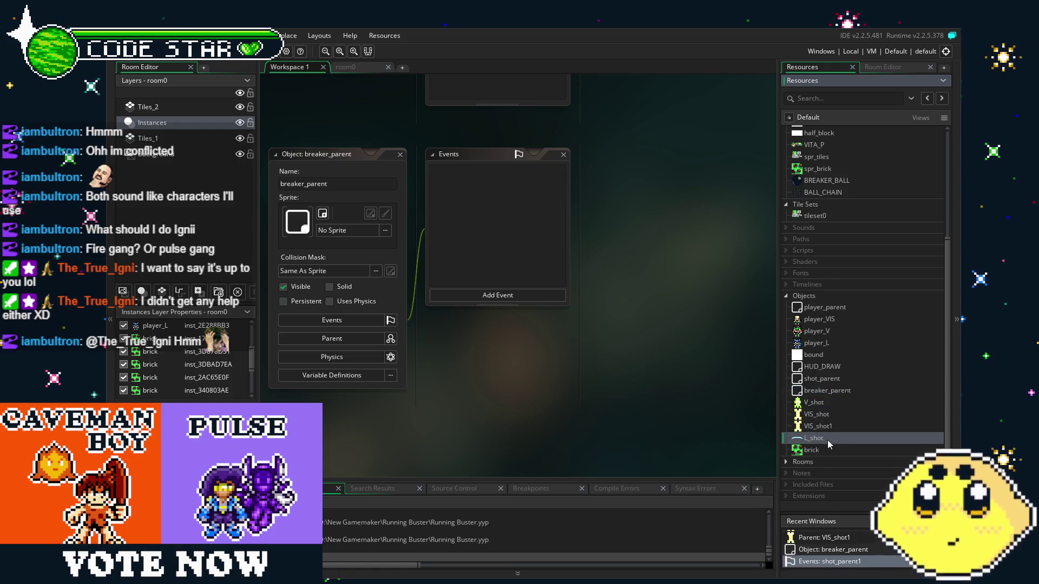
pyautogui.doubleClick(825, 427)
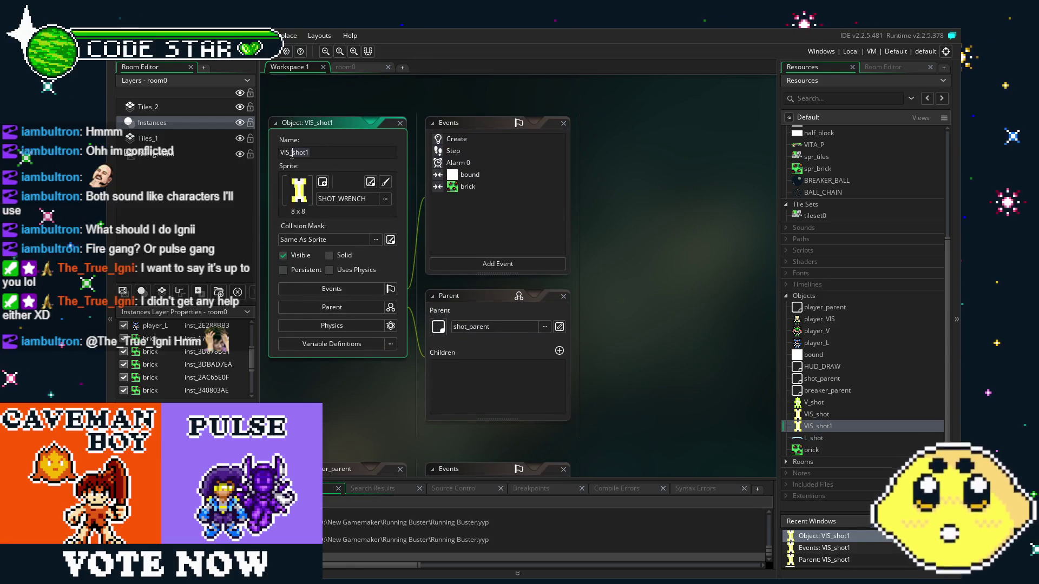
# - Rename the object VIS_breaker, with the BREAKER_BALL sprite and breaker_parent as parent
pyautogui.write('breaker')
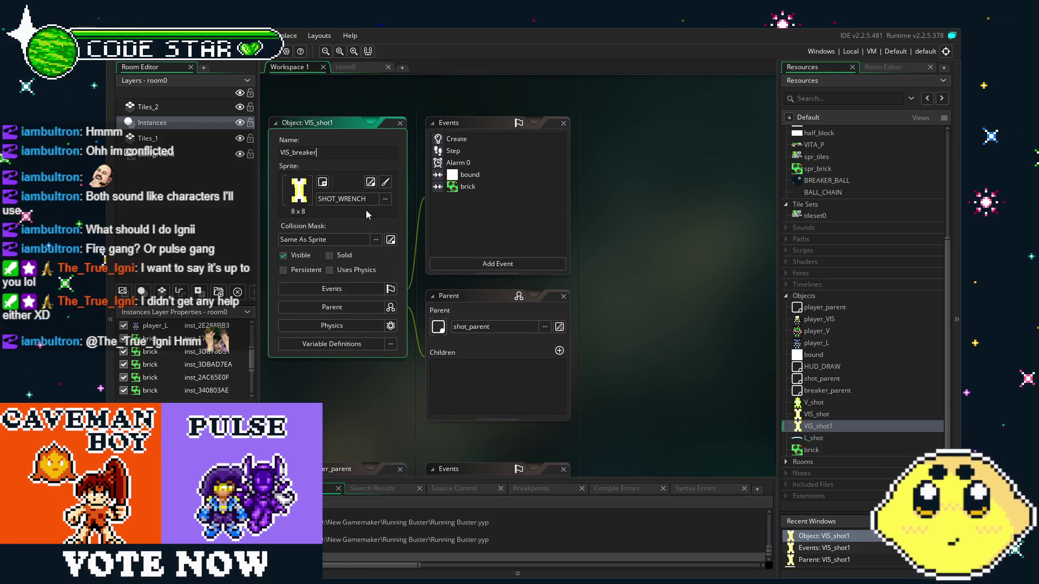
pyautogui.click(366, 200)
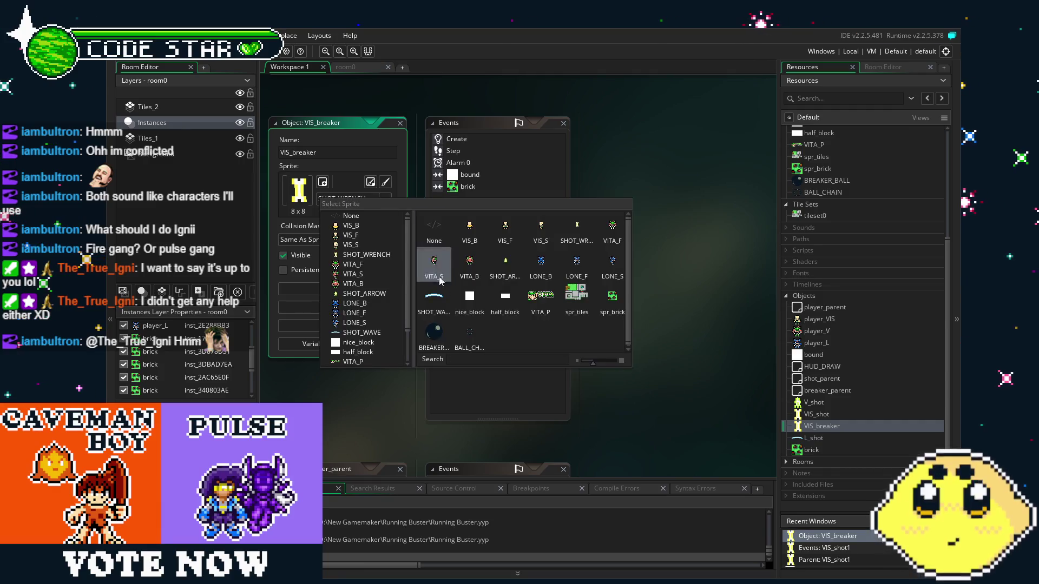
pyautogui.click(433, 325)
pyautogui.click(438, 325)
pyautogui.click(482, 323)
# - Delete the bound and brick events from VIS_breaker
pyautogui.click(453, 142)
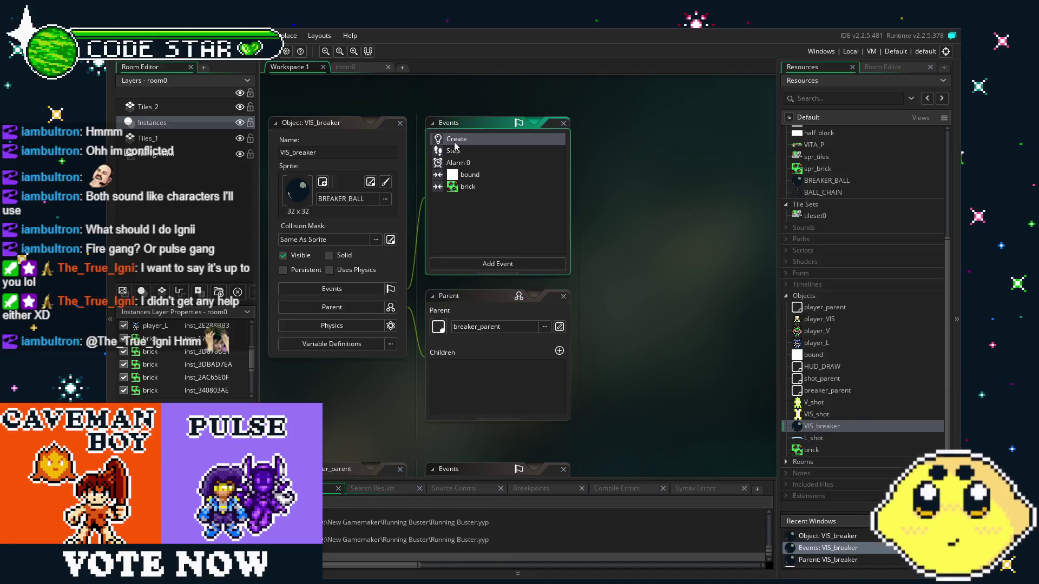
pyautogui.press('Delete')
pyautogui.click(469, 175)
pyautogui.press('Delete')
pyautogui.press('Escape')
pyautogui.click(469, 175)
pyautogui.press('Delete')
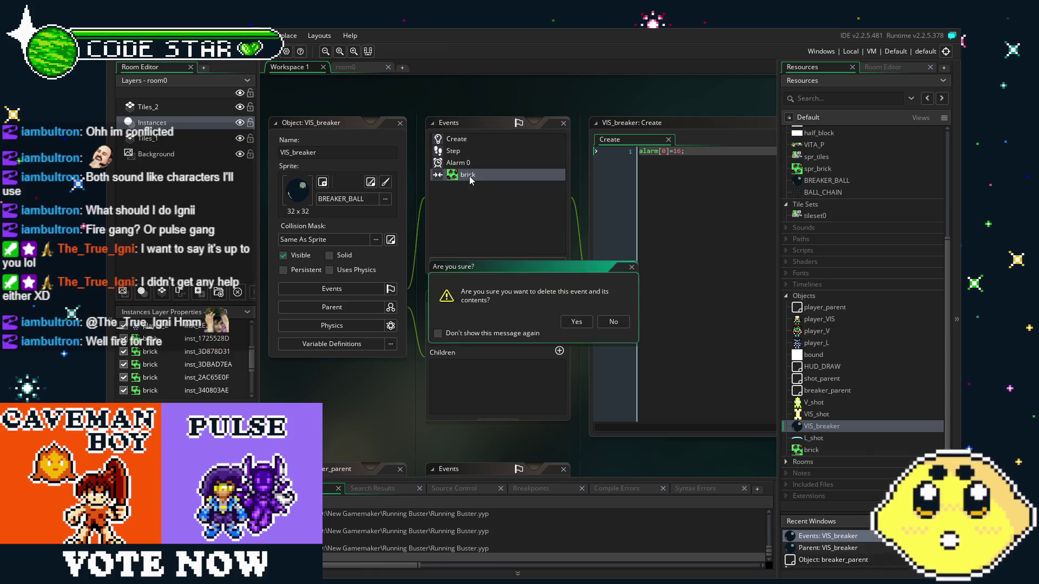
pyautogui.press('Return')
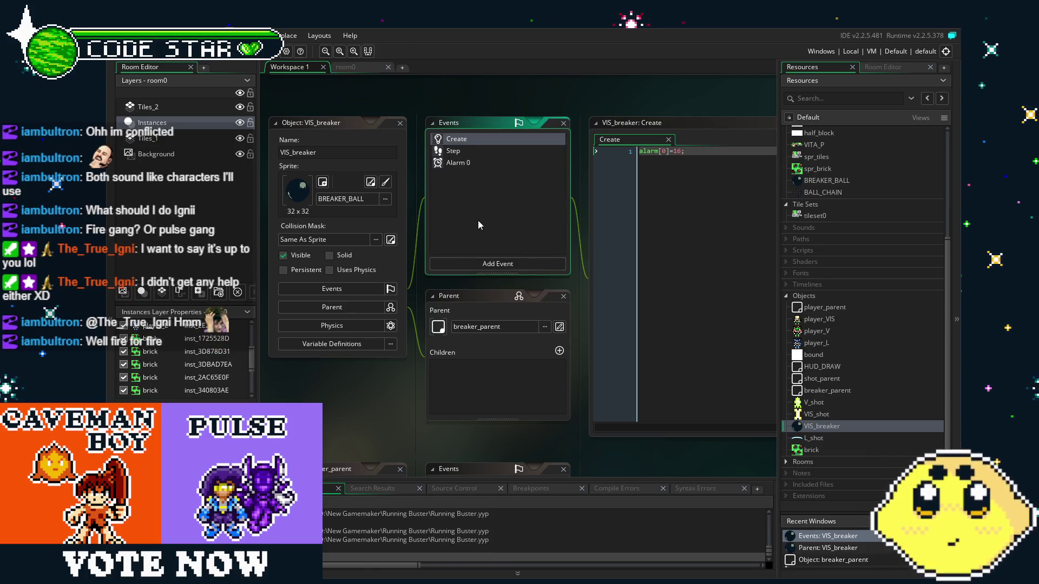
# - Review VIS_breaker's Alarm 0, Step and Create event code
pyautogui.moveTo(478, 222)
pyautogui.mouseDown()
pyautogui.moveTo(466, 221)
pyautogui.moveTo(489, 224)
pyautogui.mouseUp()
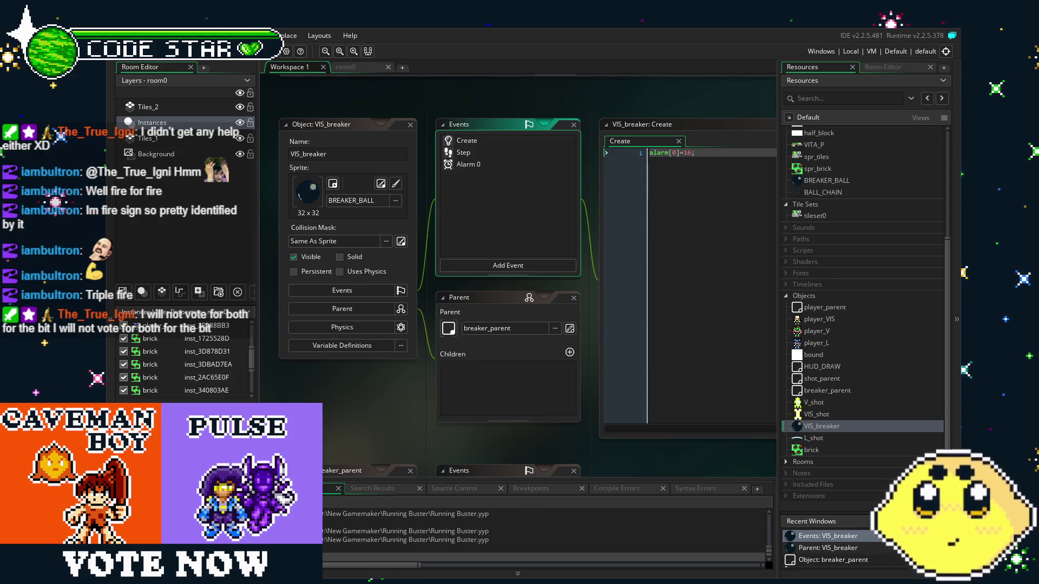
pyautogui.moveTo(414, 410); pyautogui.dragTo(352, 419)
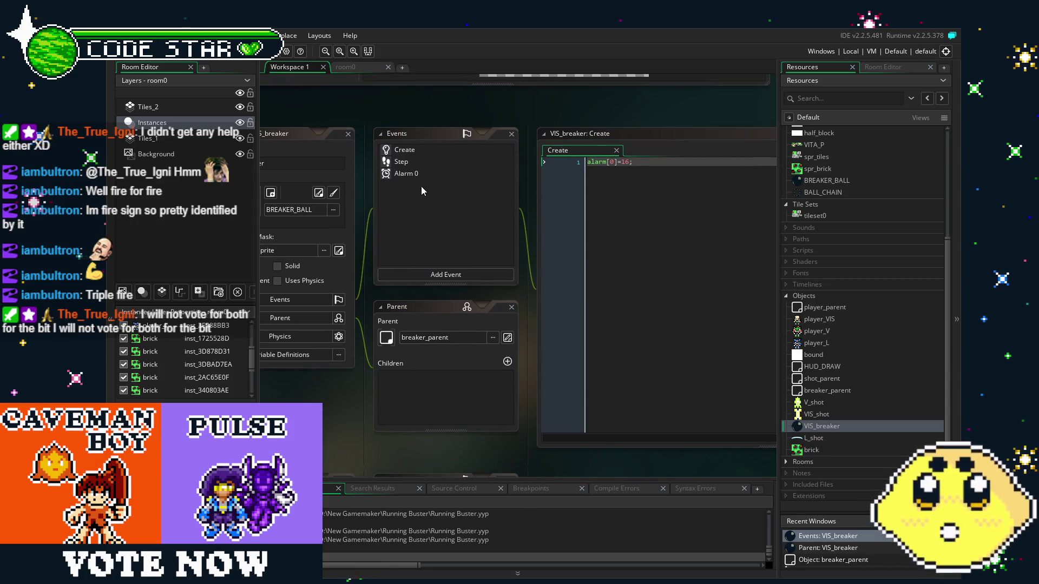
pyautogui.click(406, 174)
pyautogui.click(411, 160)
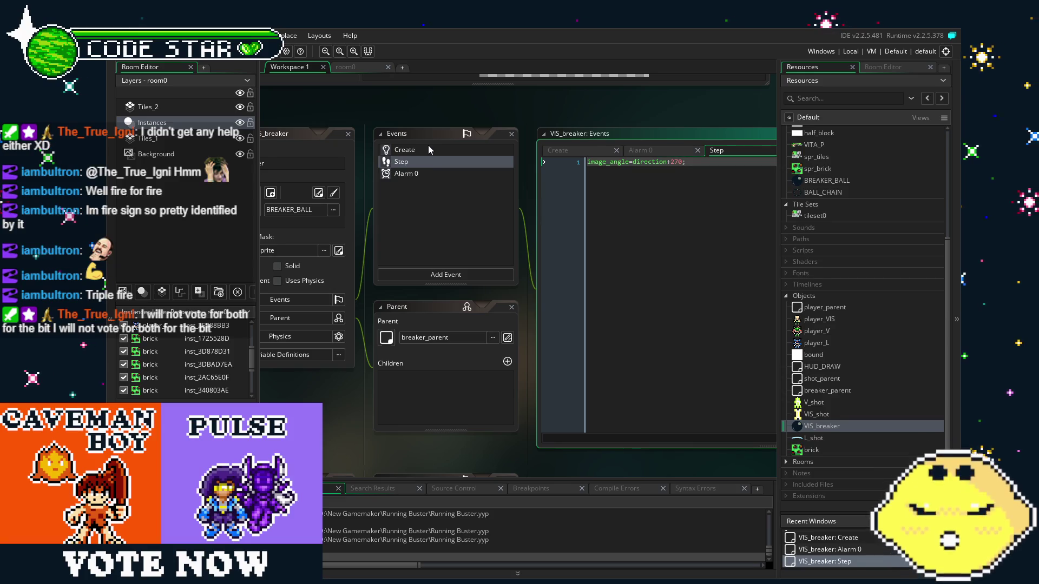
pyautogui.click(428, 147)
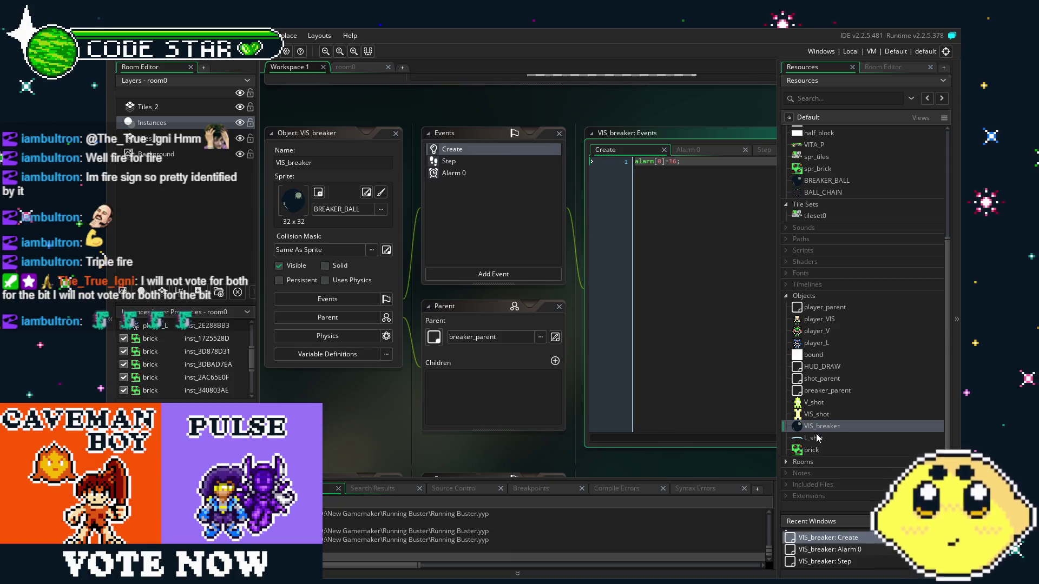
# - Create a new object using the BALL_CHAIN sprite and move it just below VIS_breaker
pyautogui.rightClick(822, 300)
pyautogui.click(865, 304)
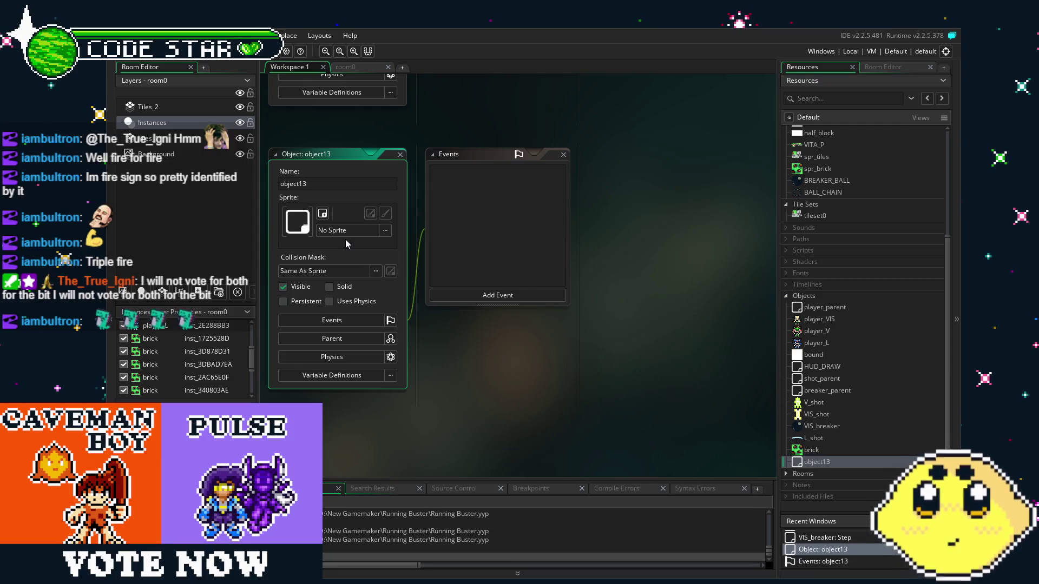
pyautogui.click(346, 238)
pyautogui.click(475, 368)
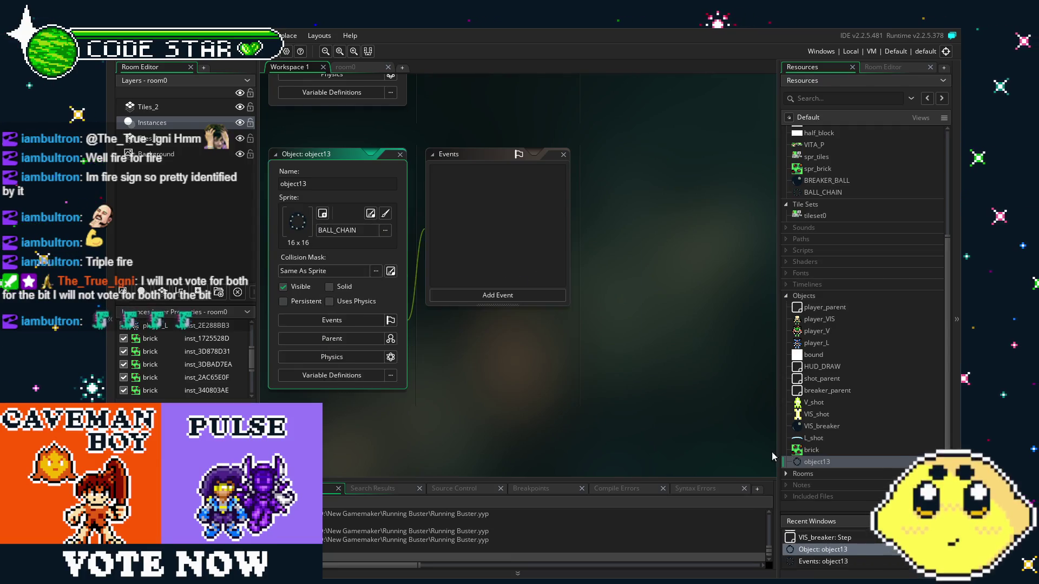
pyautogui.moveTo(830, 465); pyautogui.dragTo(825, 442)
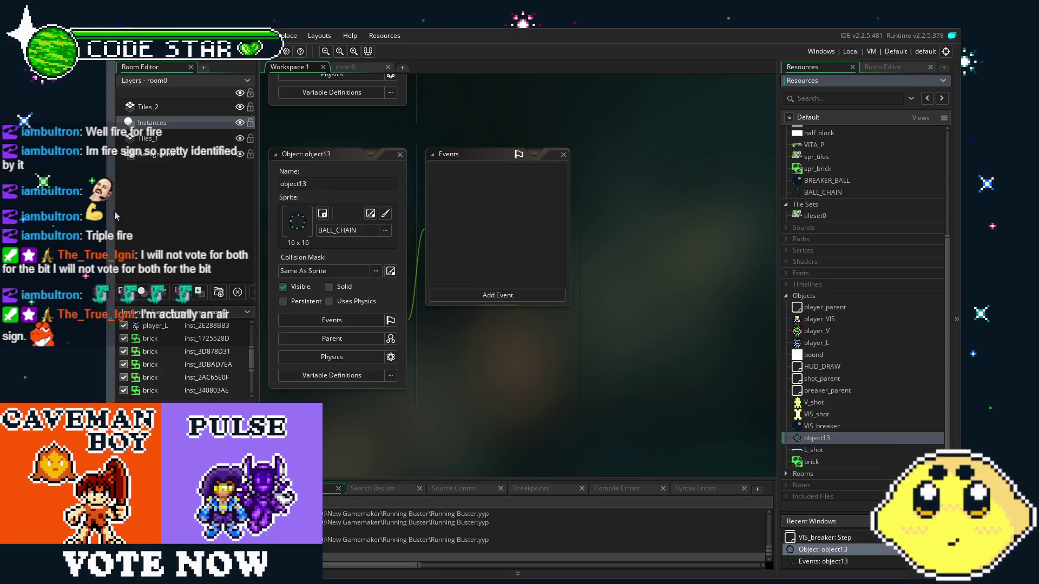
# - Rename the new object breaker_chain
pyautogui.click(393, 308)
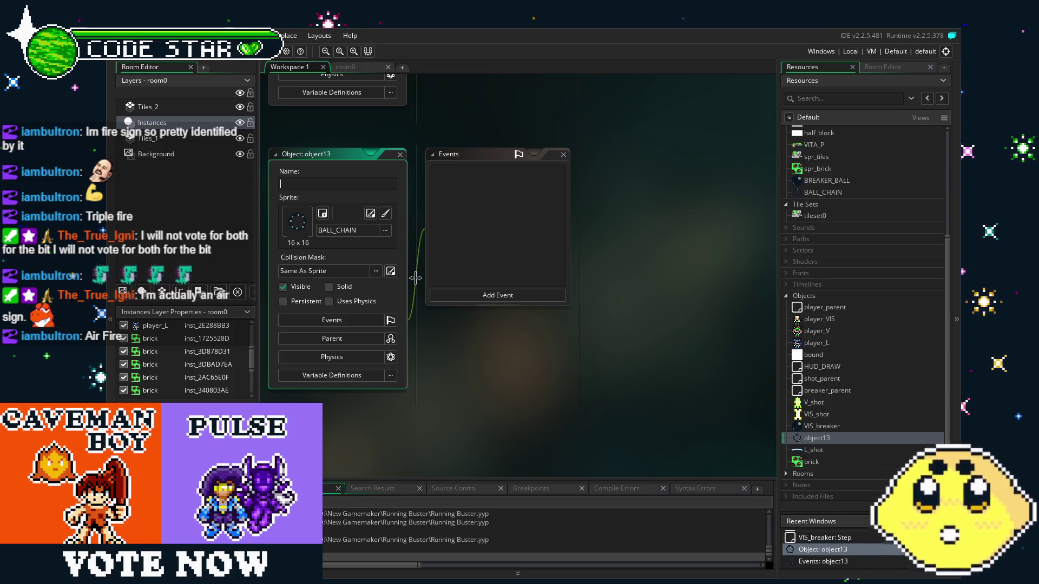
pyautogui.write('V')
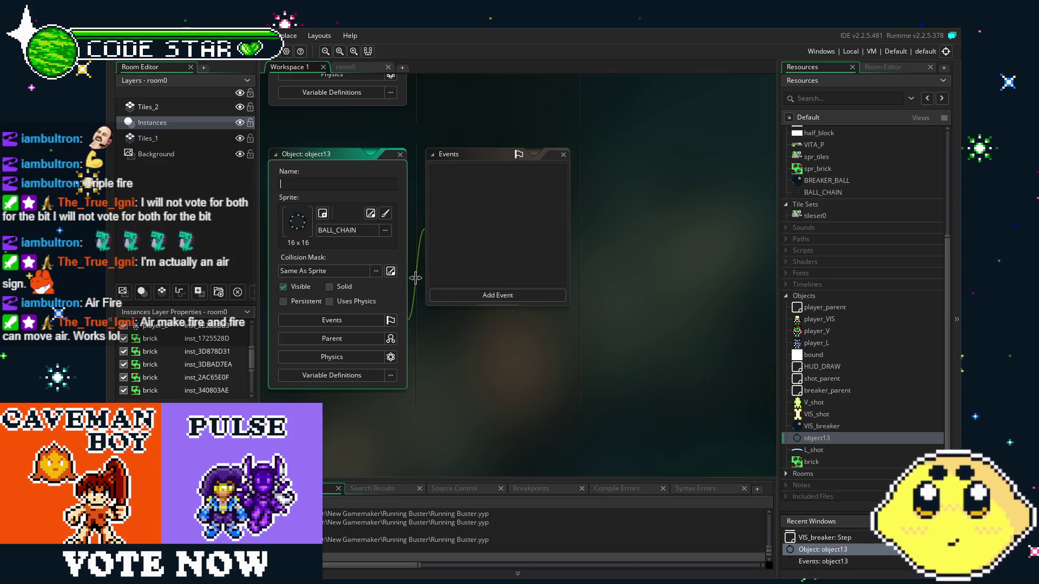
pyautogui.write('n')
pyautogui.press('Return')
pyautogui.click(523, 380)
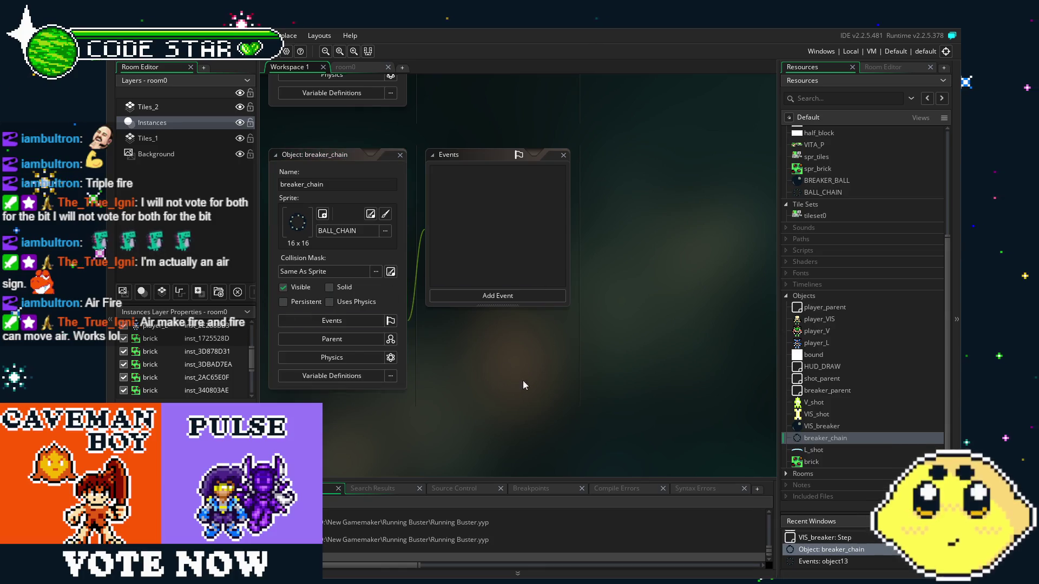
# - Add a Create event to breaker_chain with the code alarm[0]=48;
pyautogui.click(541, 309)
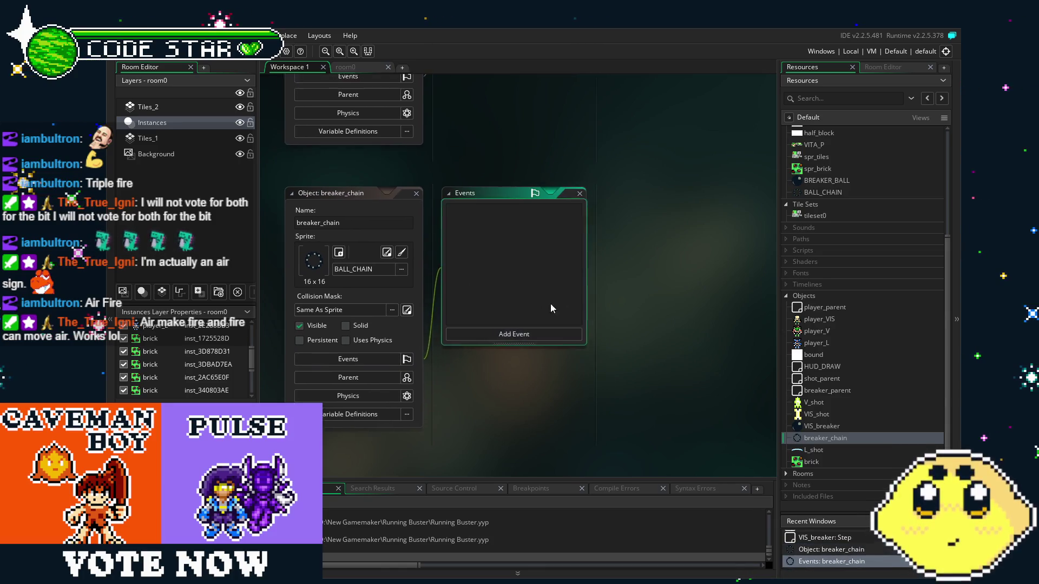
pyautogui.click(491, 362)
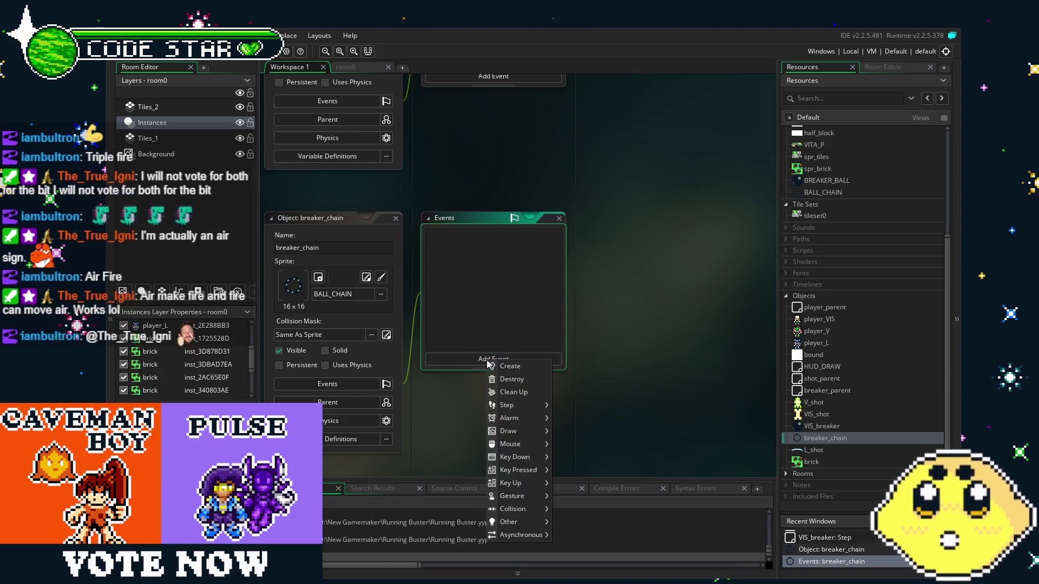
pyautogui.click(502, 369)
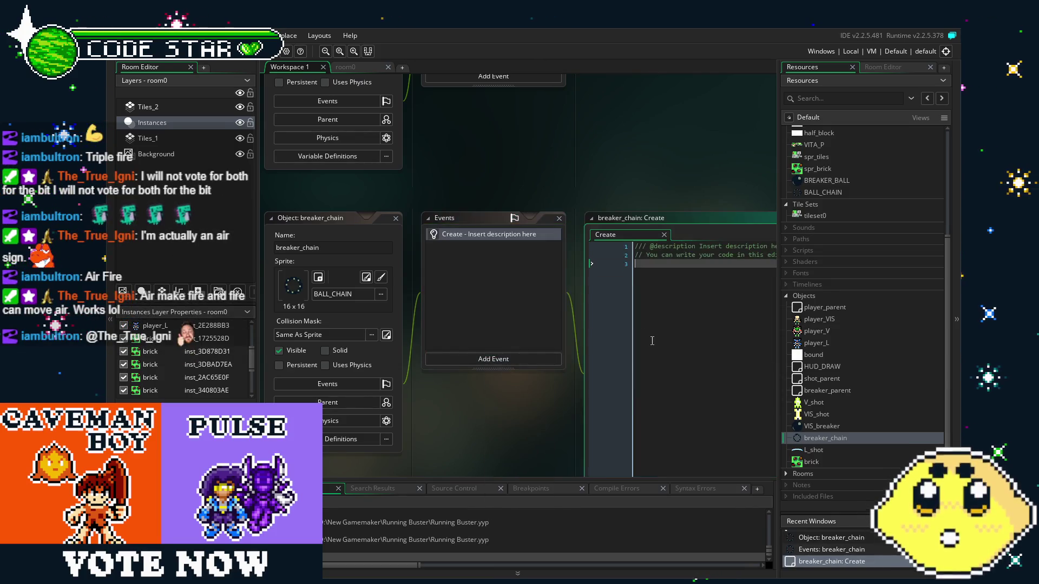
pyautogui.write('alarm[')
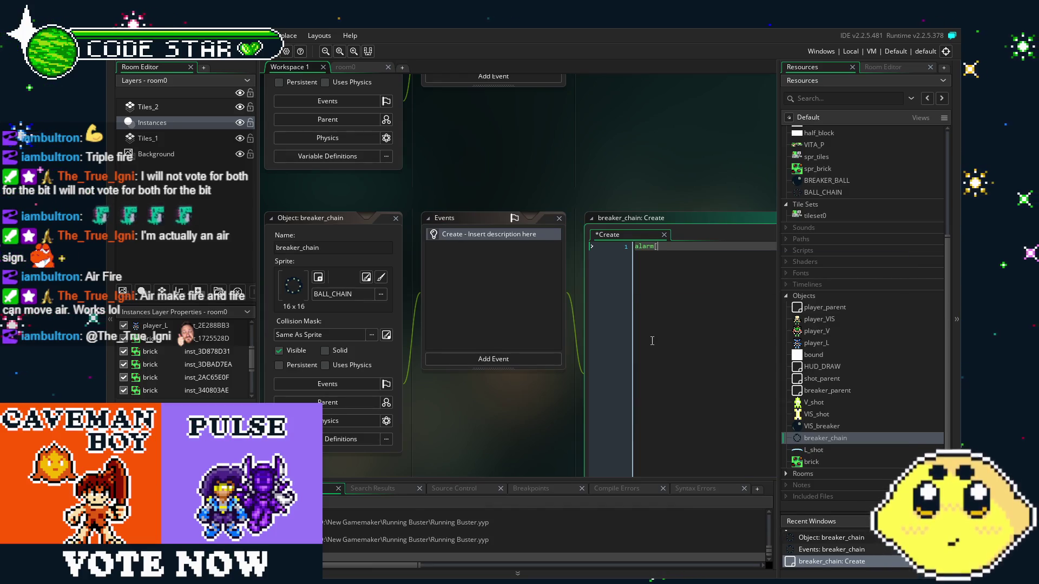
pyautogui.write('40')
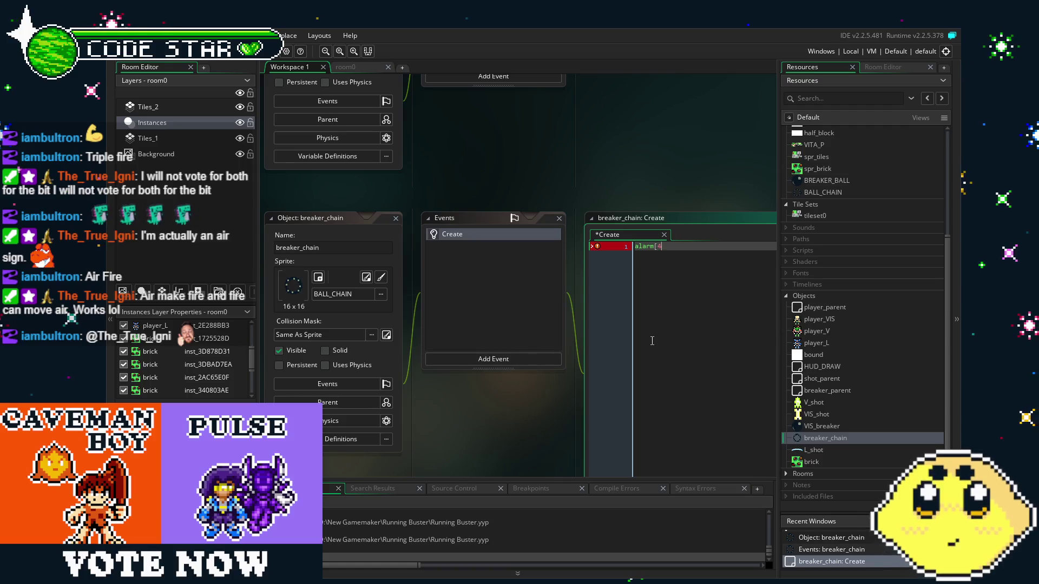
pyautogui.press('BackSpace')
pyautogui.press('BackSpace')
pyautogui.write('0]=48;')
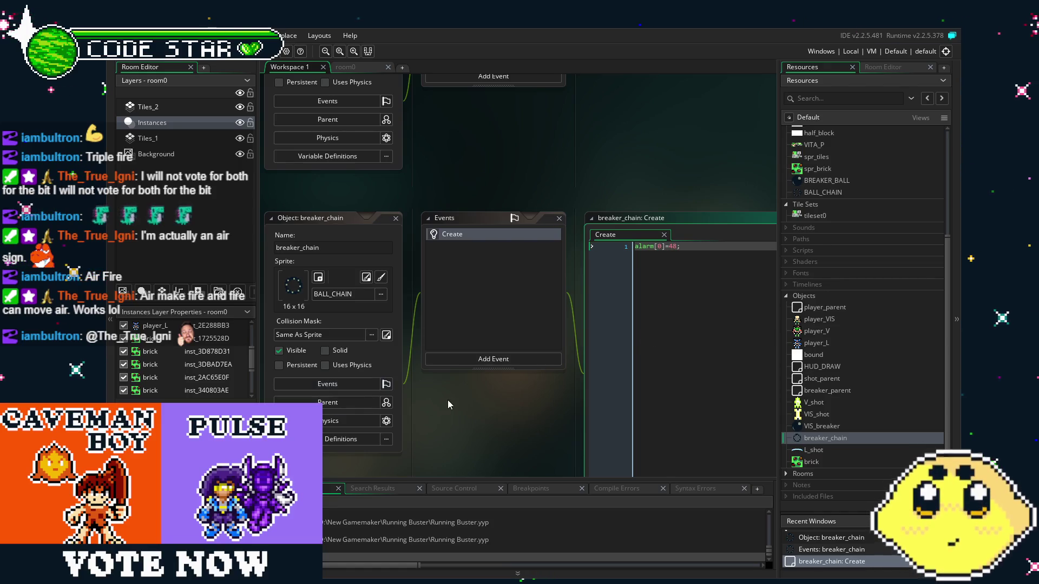
pyautogui.click(479, 359)
# - Add an Alarm 0 event to breaker_chain whose code is instance_destroy();
pyautogui.moveTo(528, 417)
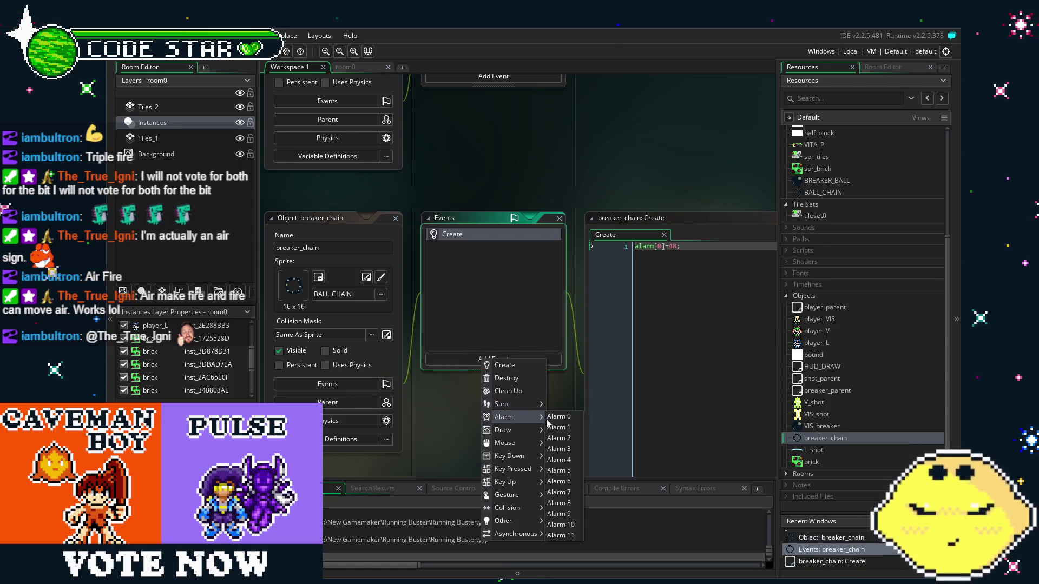
pyautogui.click(563, 417)
pyautogui.hotkey('ctrl', 'a')
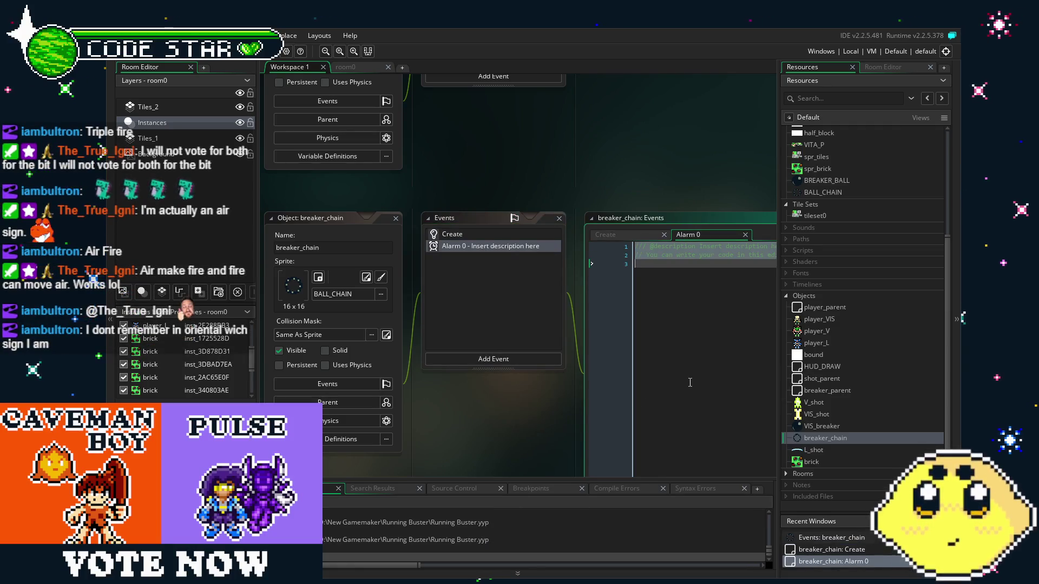
pyautogui.write('instance_dest')
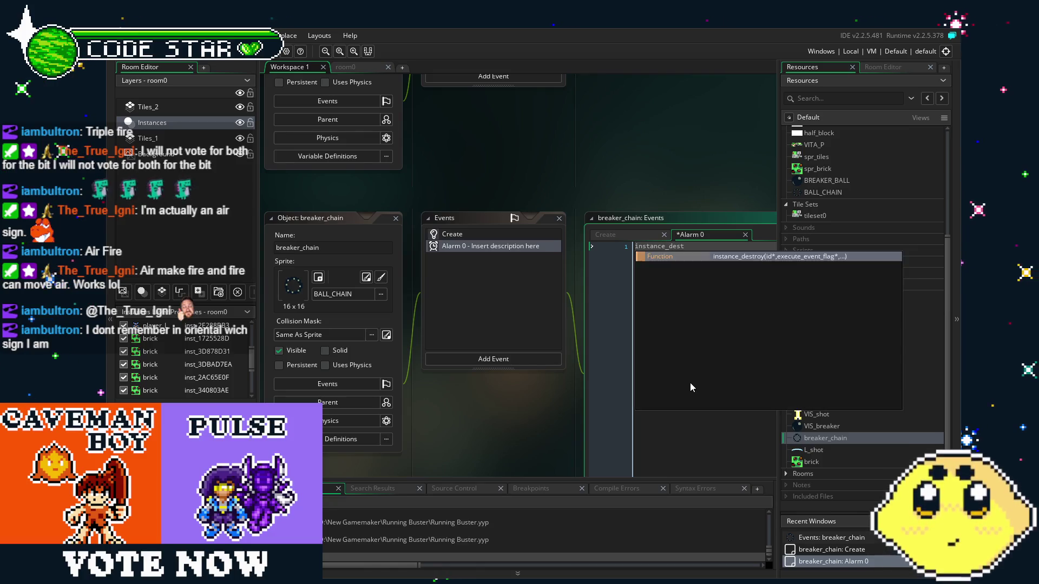
pyautogui.press('Return')
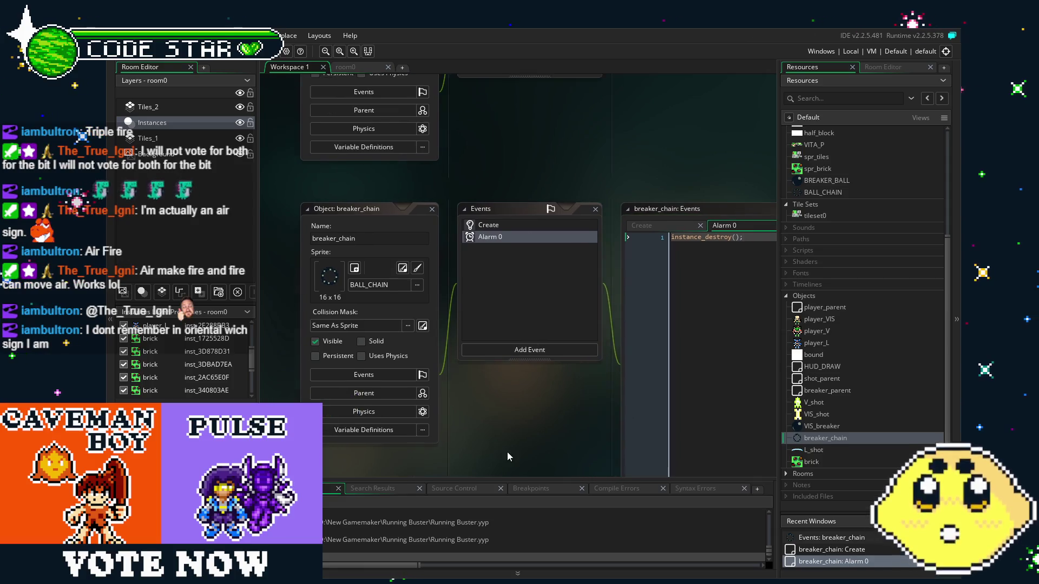
# - Switch between breaker_chain's Create and Alarm 0 code to review them
pyautogui.click(454, 218)
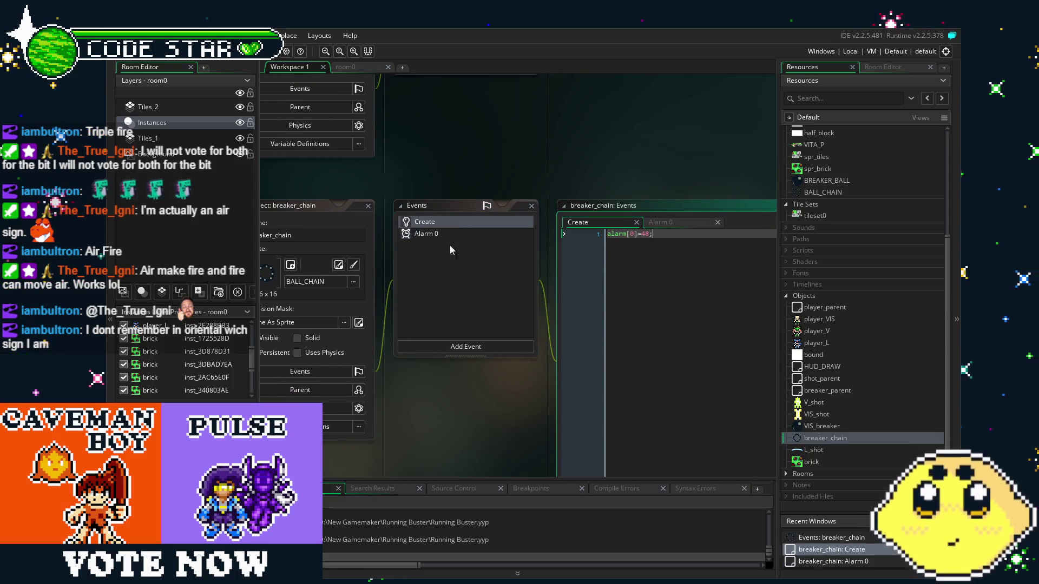
pyautogui.moveTo(434, 409); pyautogui.dragTo(483, 423)
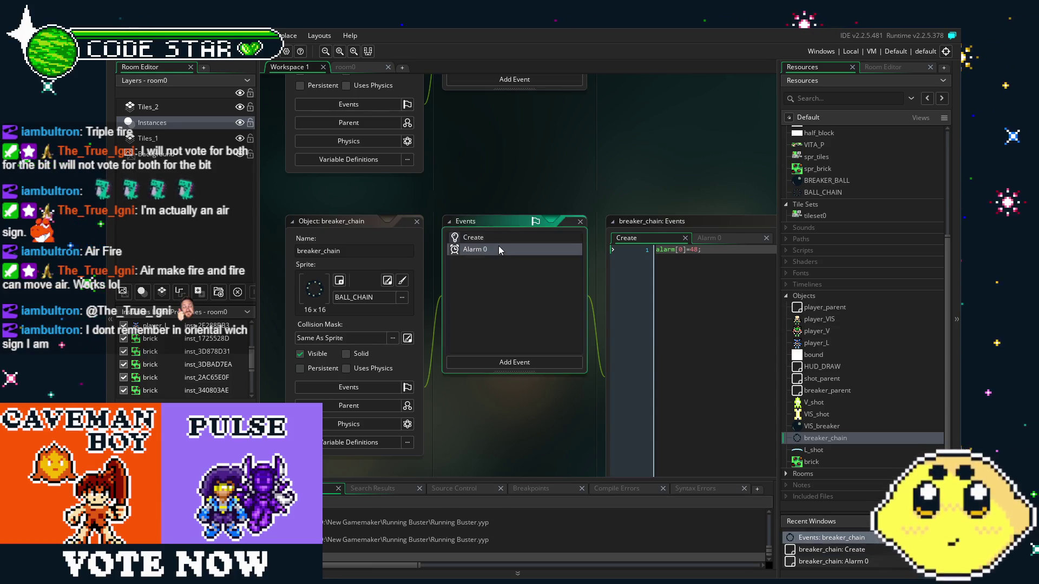
pyautogui.doubleClick(486, 240)
pyautogui.moveTo(517, 365)
pyautogui.mouseDown()
pyautogui.moveTo(488, 369)
pyautogui.moveTo(504, 369)
pyautogui.mouseUp()
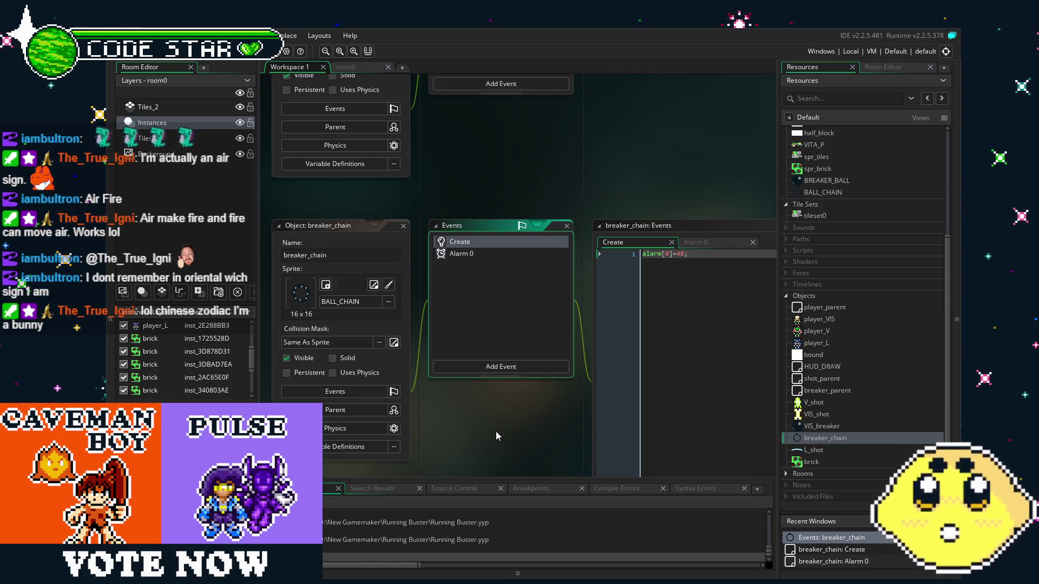
pyautogui.moveTo(496, 431); pyautogui.dragTo(475, 432)
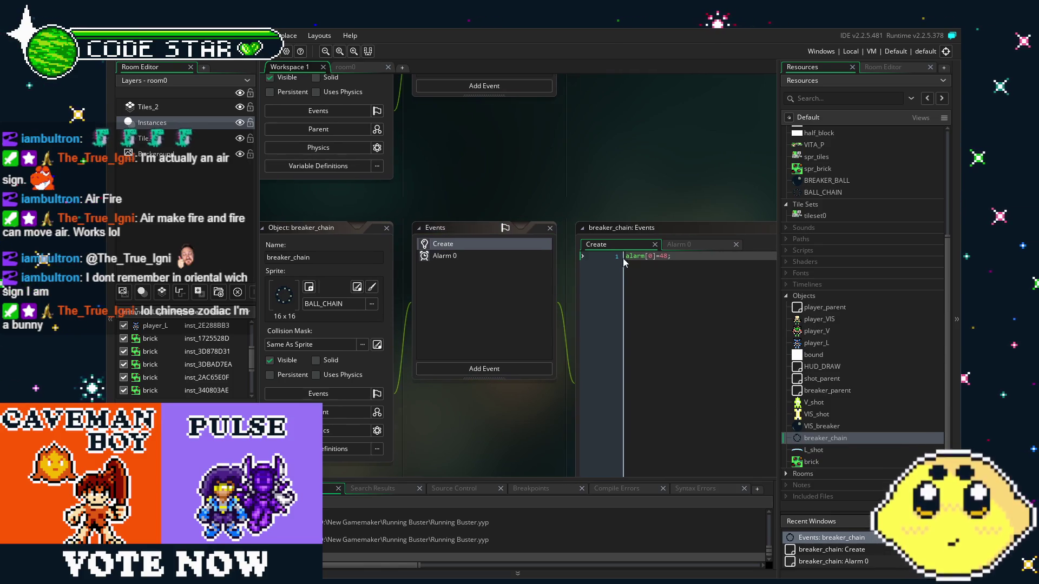
pyautogui.click(501, 258)
pyautogui.click(463, 245)
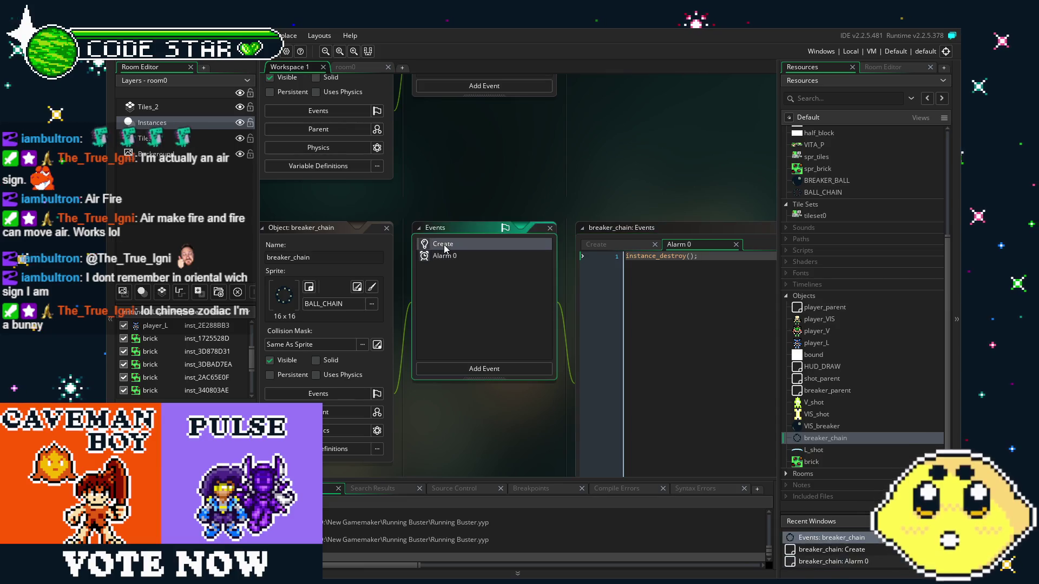
pyautogui.moveTo(475, 151); pyautogui.dragTo(486, 267)
# - Review VIS_breaker's Step, Alarm 0 and Create code, ending on Create's alarm[0]=16;
pyautogui.scroll(2, 485, 267)
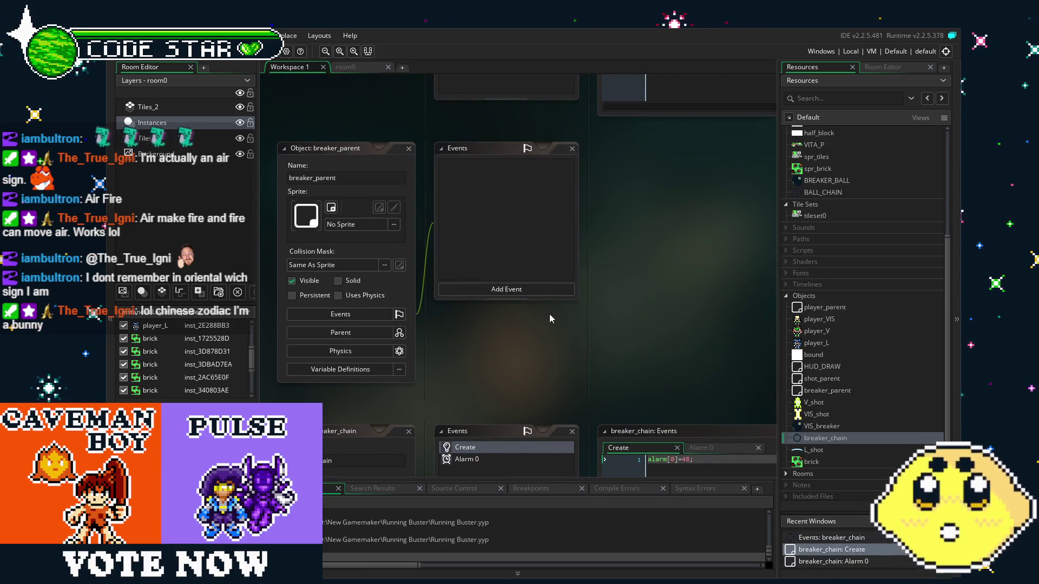
pyautogui.scroll(4, 606, 336)
pyautogui.scroll(-5, 584, 381)
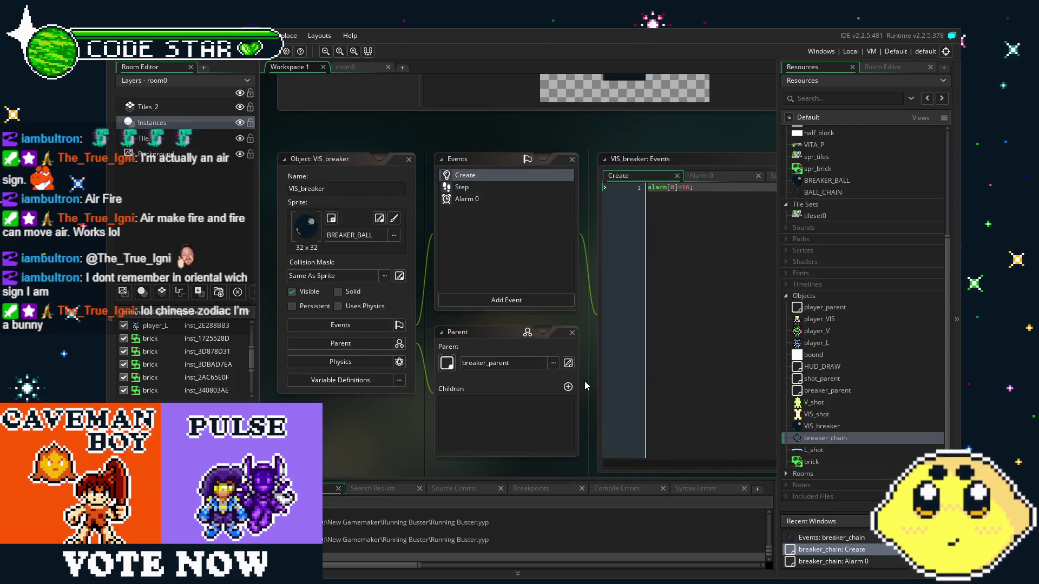
pyautogui.scroll(4, 584, 381)
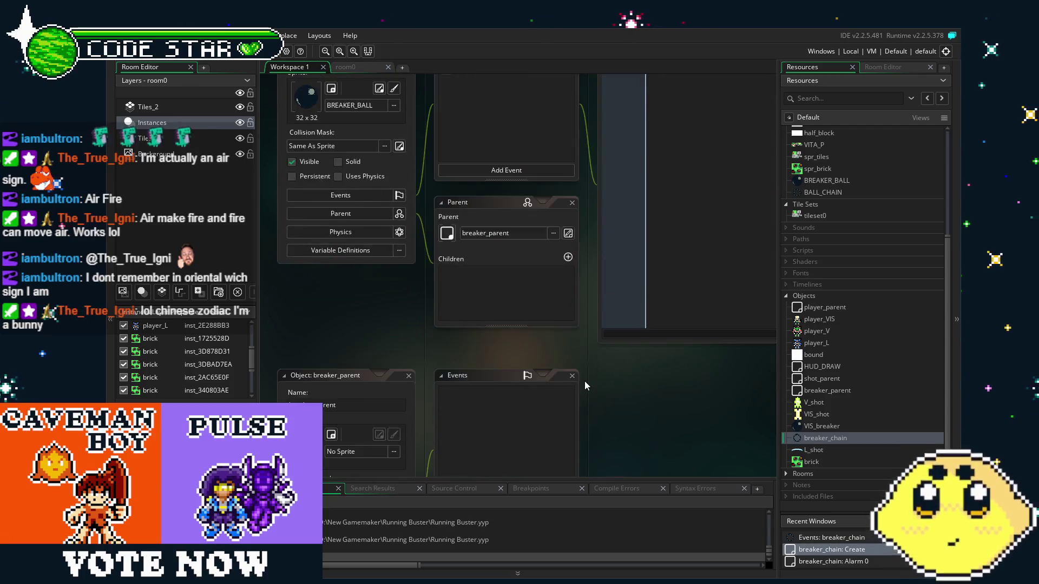
pyautogui.scroll(3, 585, 381)
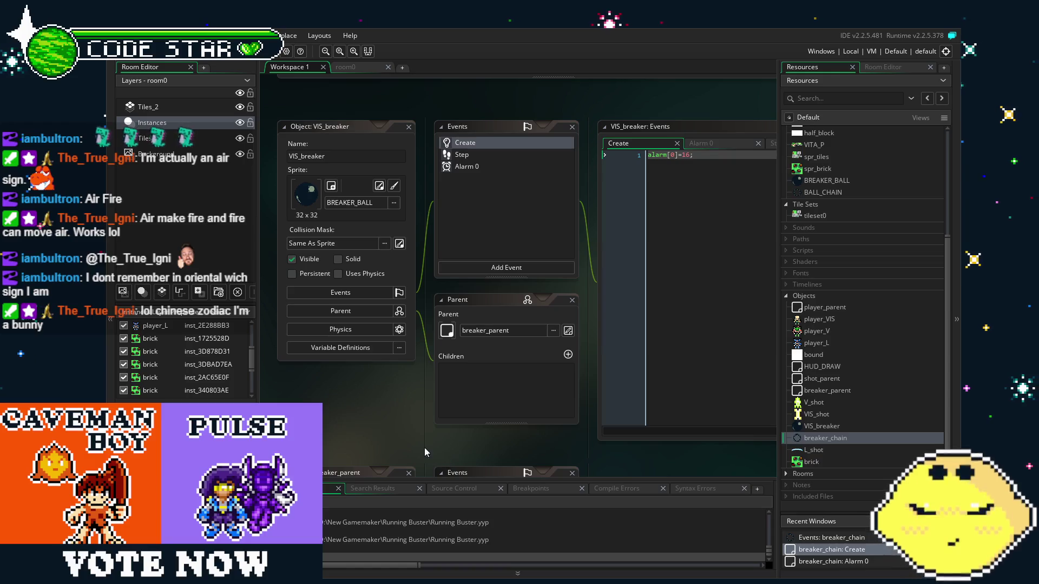
pyautogui.hscroll(1, 393, 439)
pyautogui.click(459, 155)
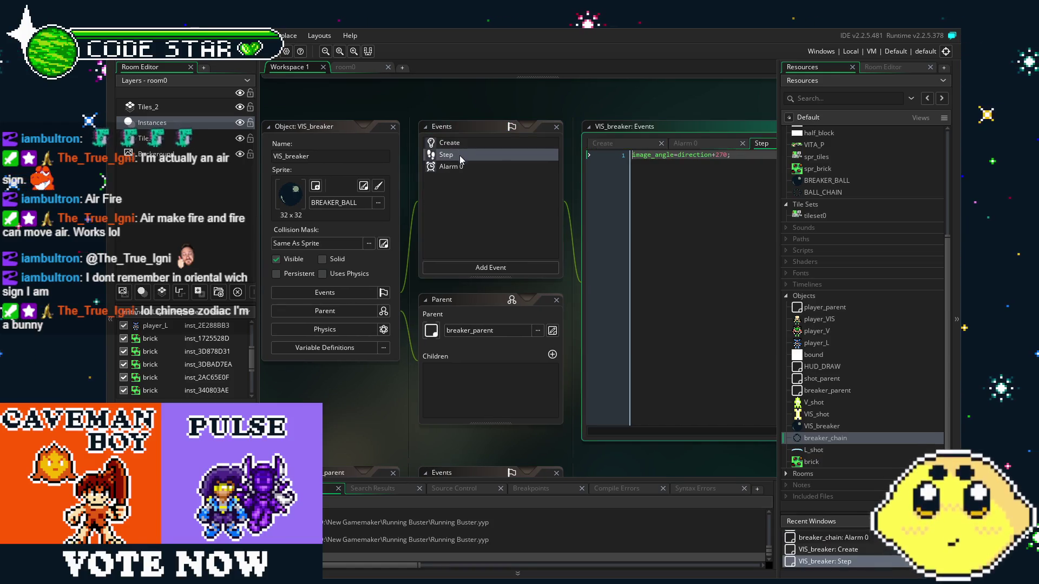
pyautogui.click(472, 164)
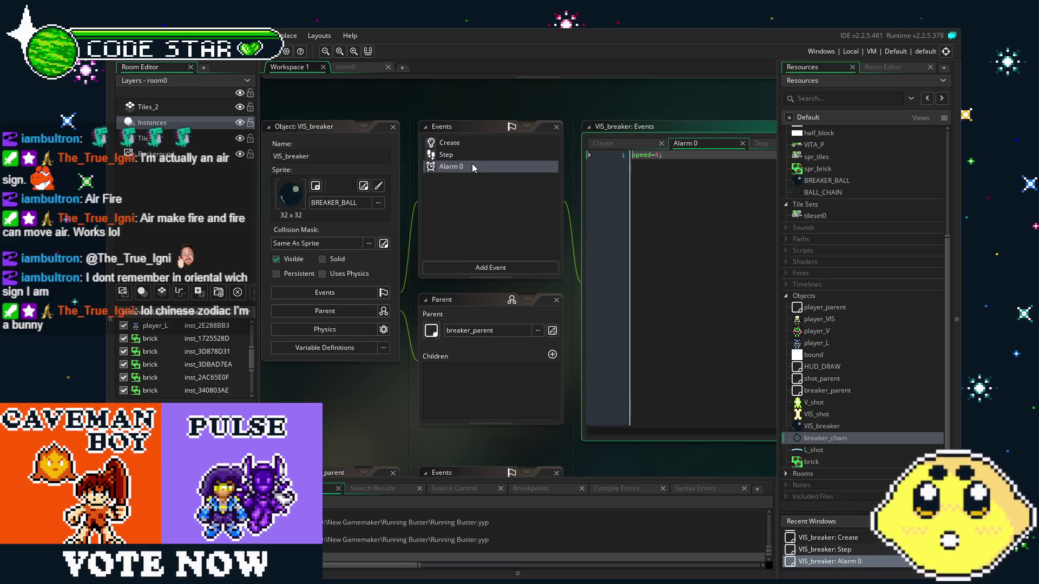
pyautogui.click(464, 153)
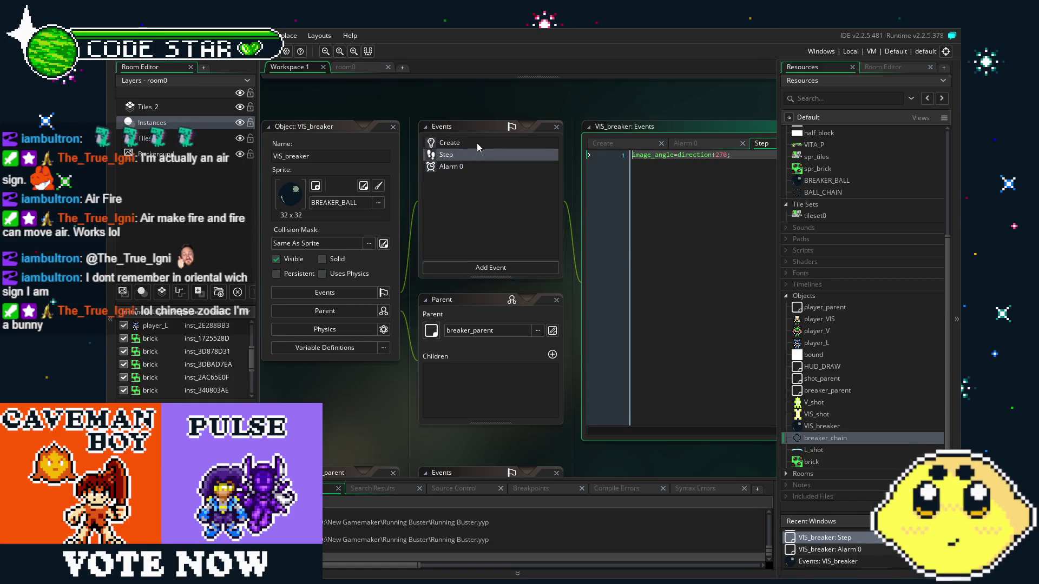
pyautogui.click(483, 144)
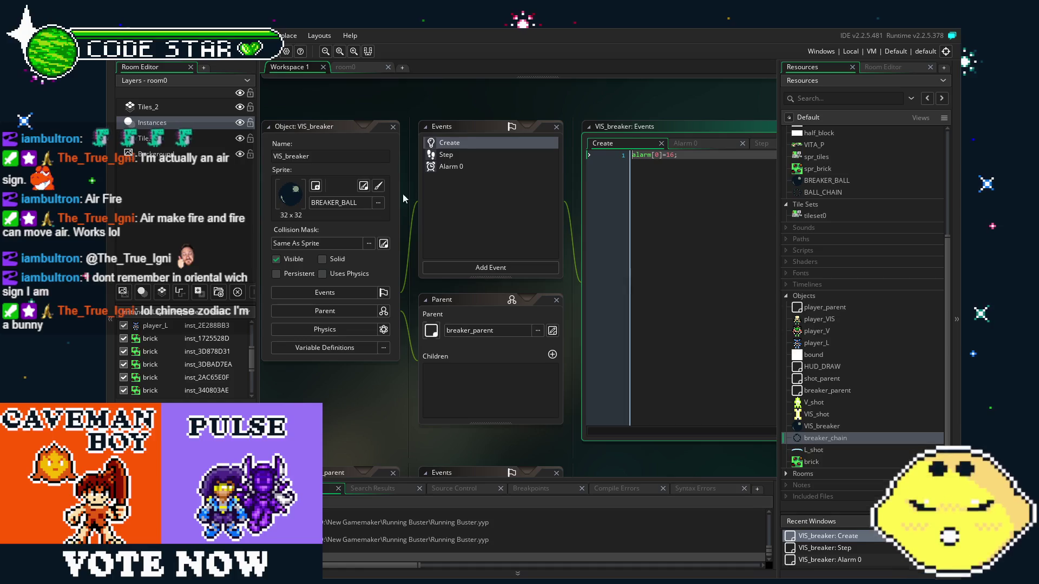
pyautogui.doubleClick(463, 163)
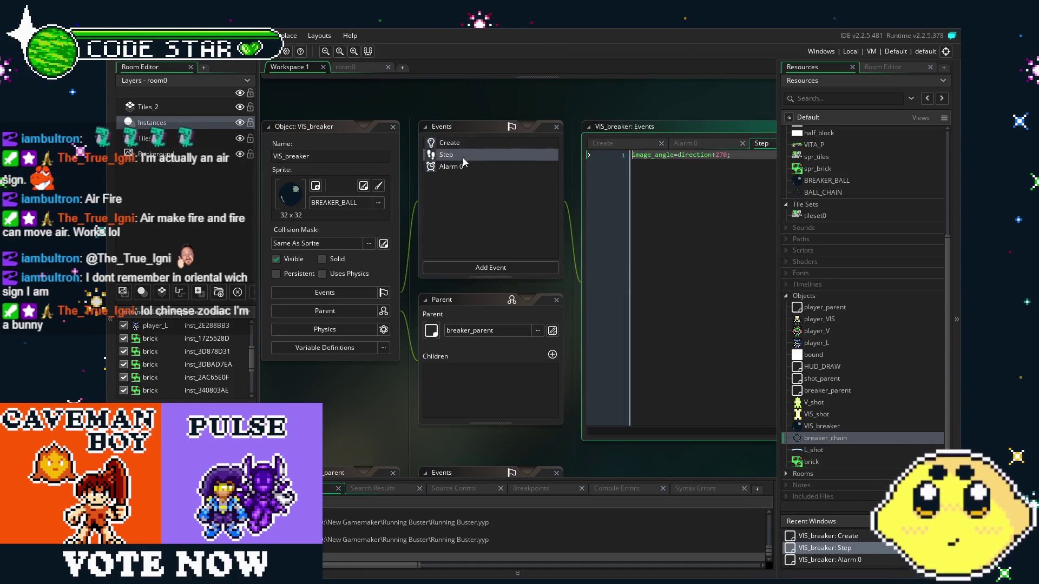
pyautogui.doubleClick(467, 144)
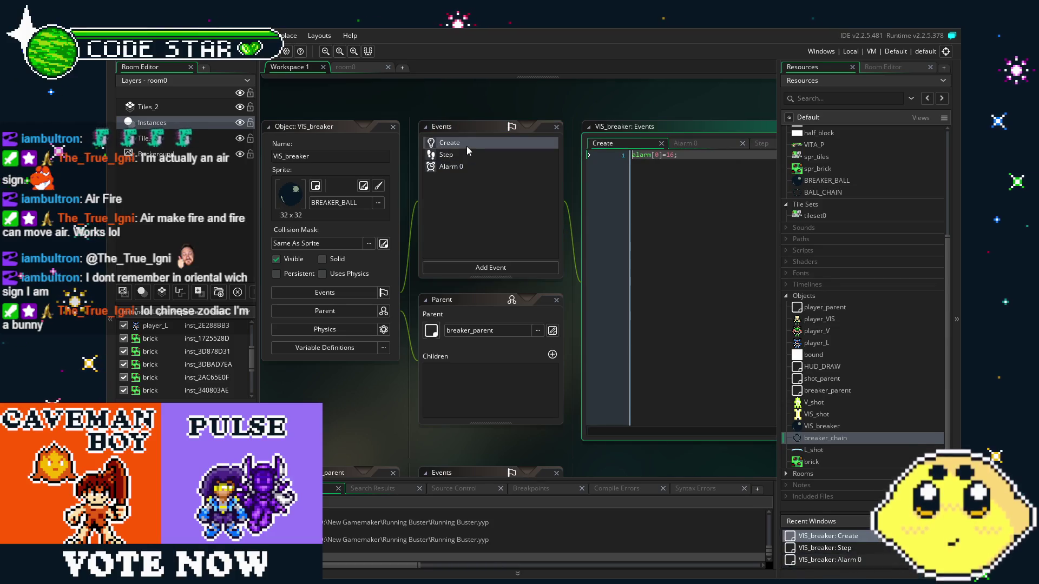
pyautogui.scroll(-2, 868, 401)
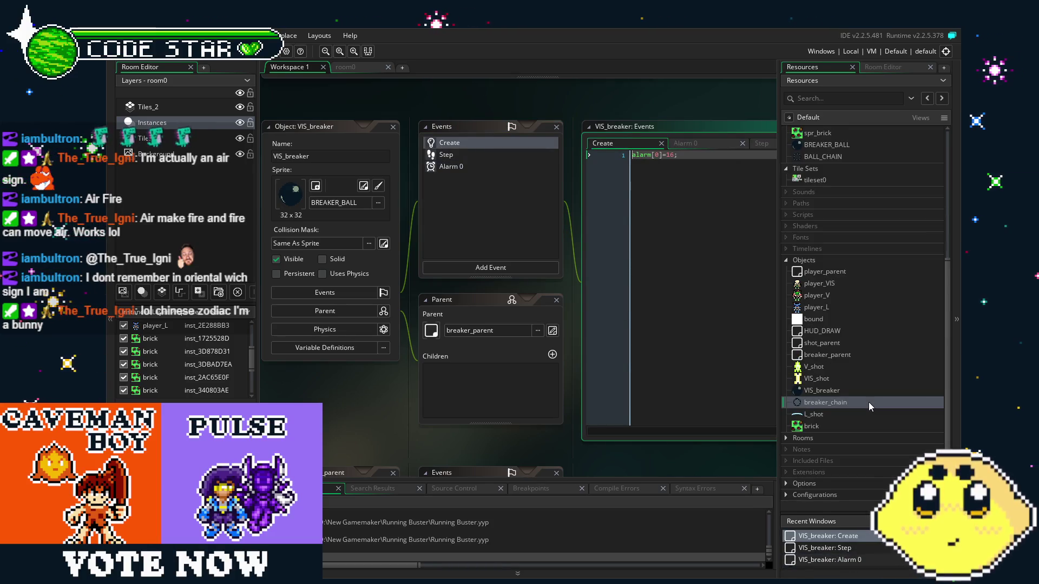
pyautogui.moveTo(641, 460)
pyautogui.mouseDown()
pyautogui.moveTo(602, 460)
pyautogui.moveTo(648, 449)
pyautogui.mouseUp()
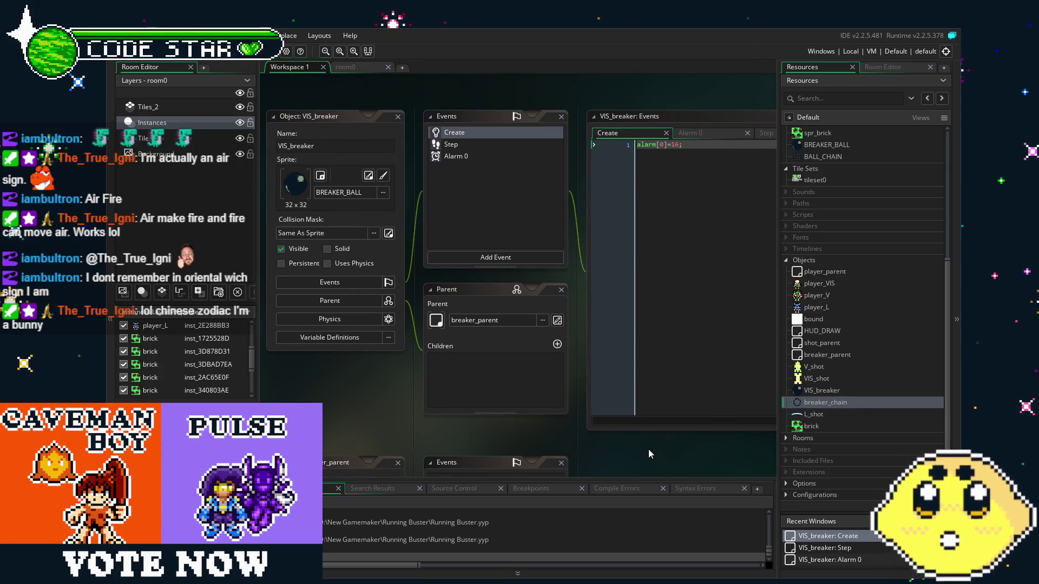
# - Return to room0 and open VIS_breaker from the Resources tree
pyautogui.click(345, 67)
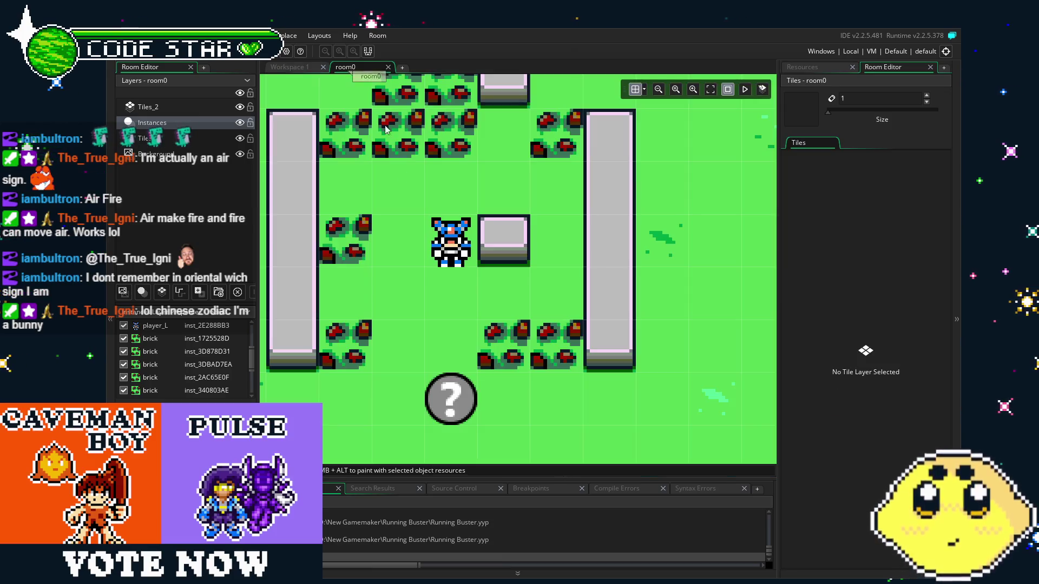
pyautogui.click(820, 64)
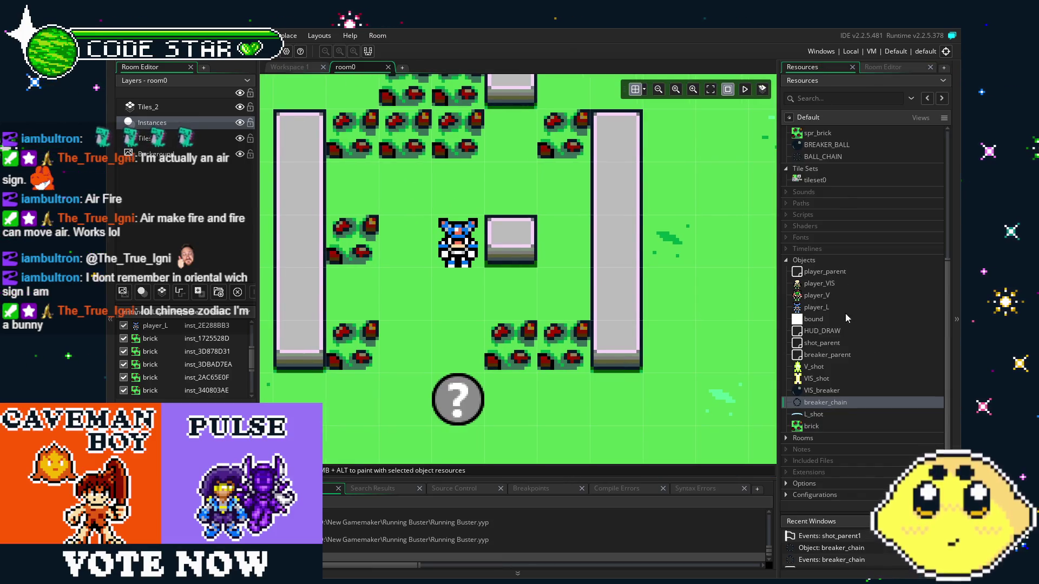
pyautogui.scroll(2, 828, 398)
pyautogui.scroll(-2, 826, 394)
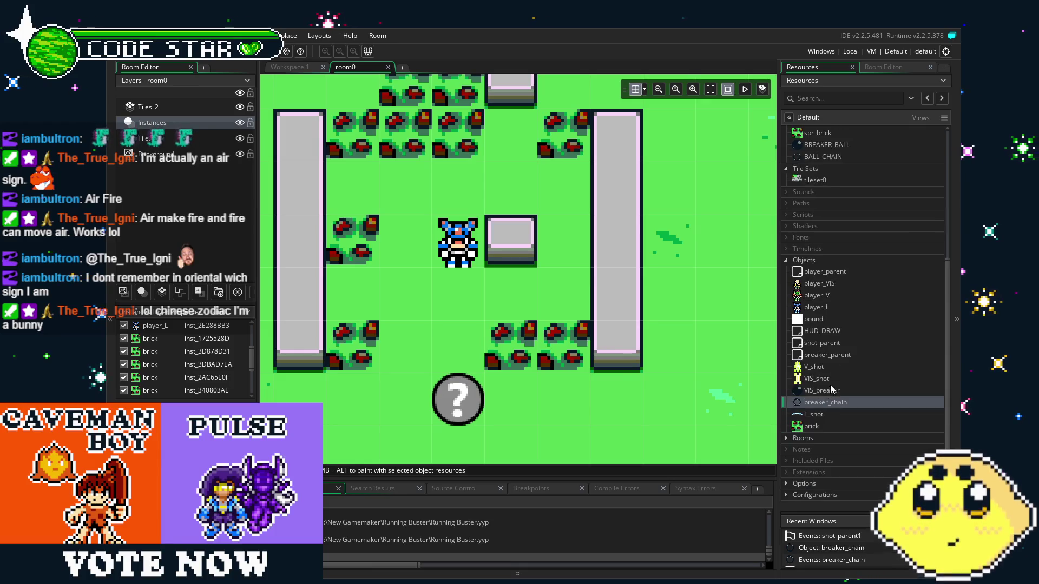
pyautogui.click(835, 390)
pyautogui.doubleClick(835, 390)
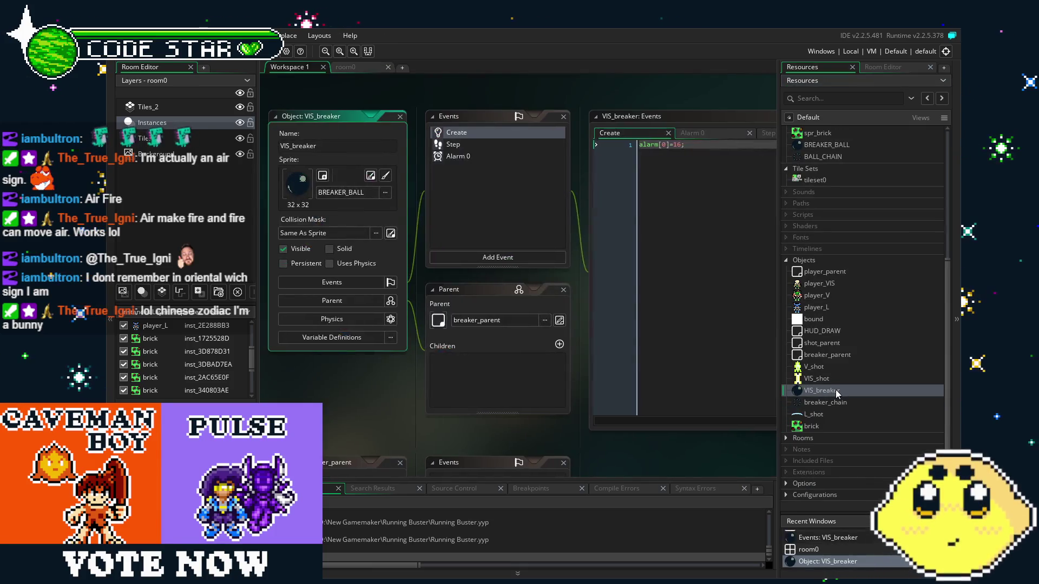
# - Change VIS_breaker's Alarm 0 code to speed=2; and save
pyautogui.click(452, 144)
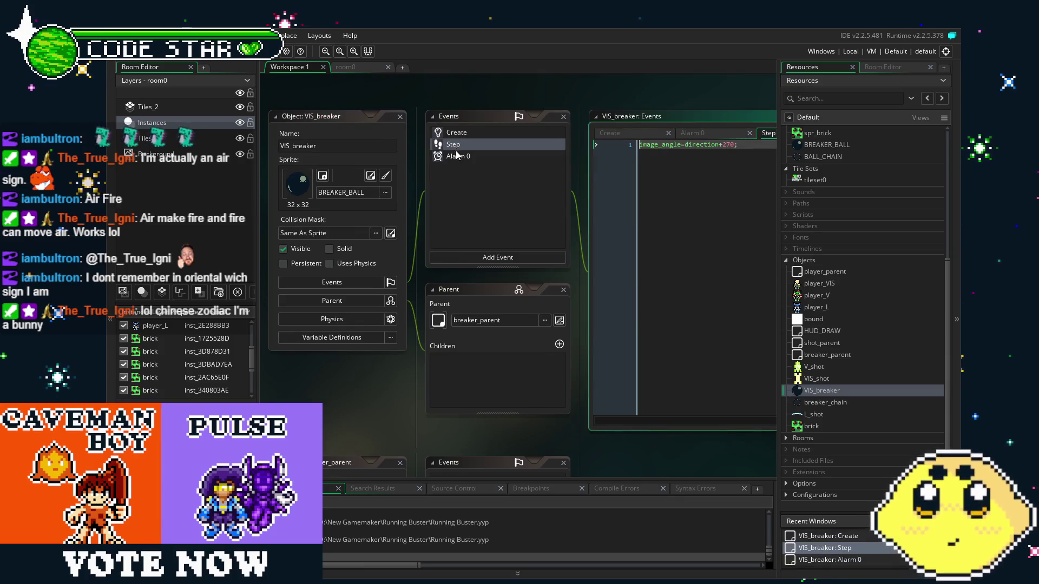
pyautogui.click(454, 156)
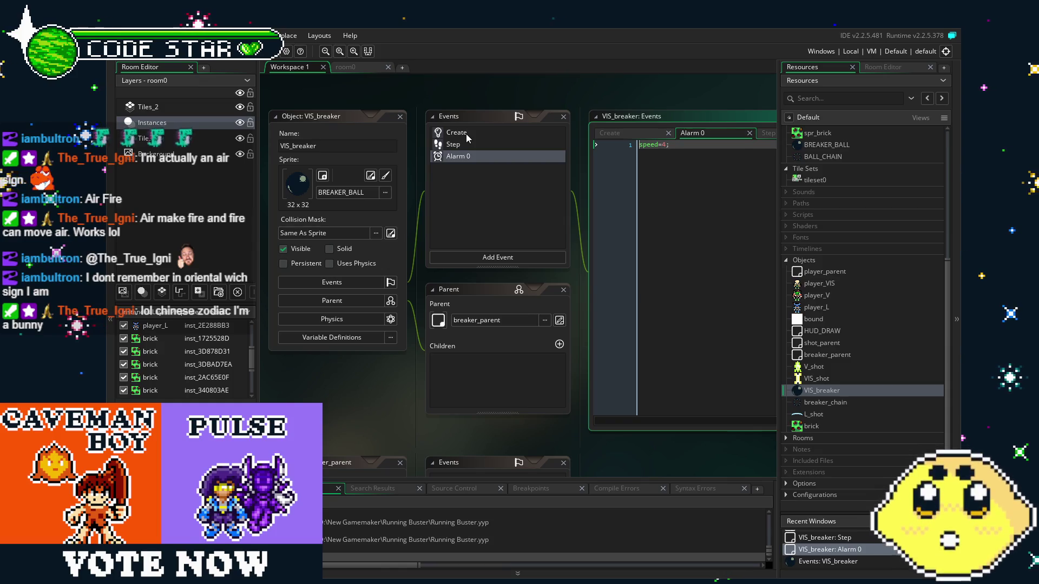
pyautogui.press('BackSpace')
pyautogui.write('2')
pyautogui.click(694, 259)
pyautogui.hotkey('ctrl', 's')
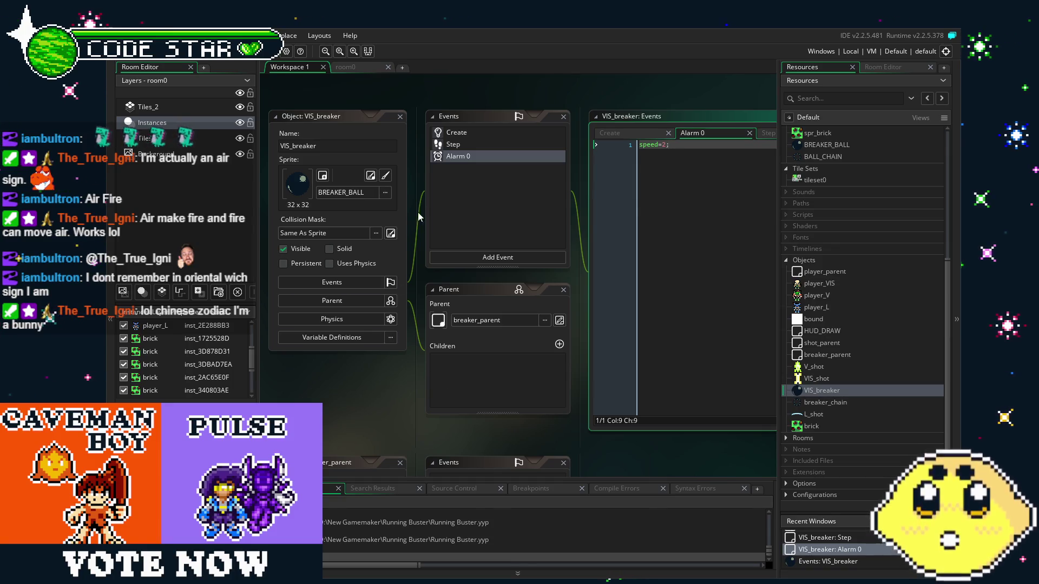
# - Review the Step and Create code, ending at the end of Step's image_angle line
pyautogui.click(460, 146)
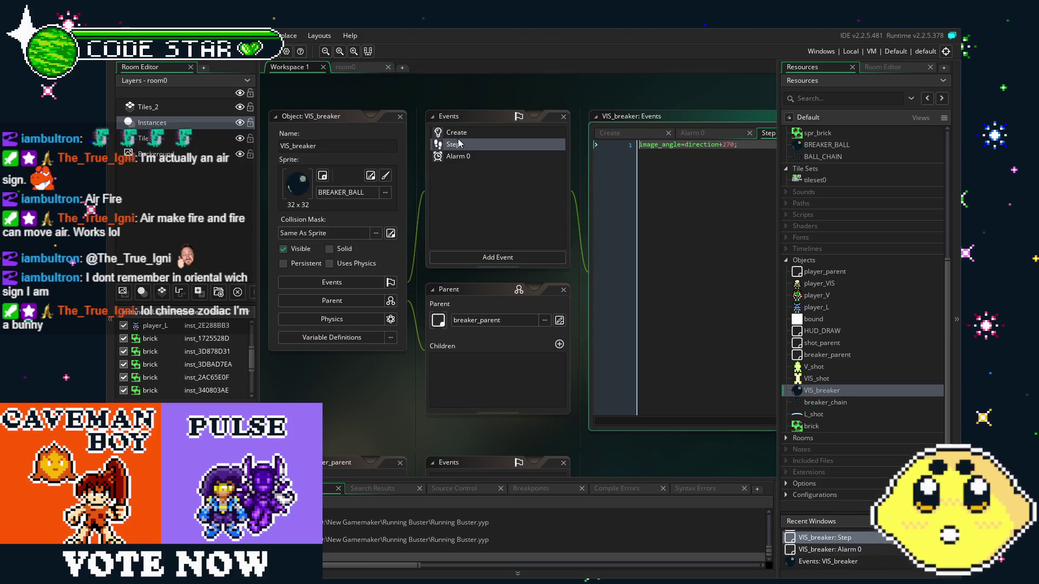
pyautogui.click(455, 137)
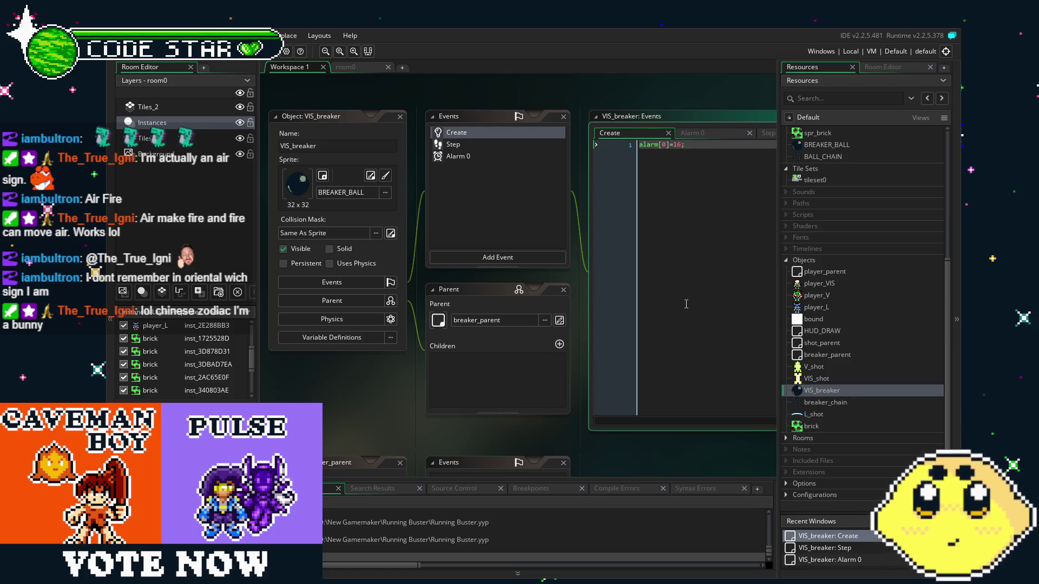
pyautogui.click(455, 146)
pyautogui.moveTo(563, 245); pyautogui.dragTo(492, 254)
pyautogui.click(685, 202)
# - Add make_chain=0; above alarm[0]=16 in VIS_breaker's Create code
pyautogui.press('Return')
pyautogui.press('Return')
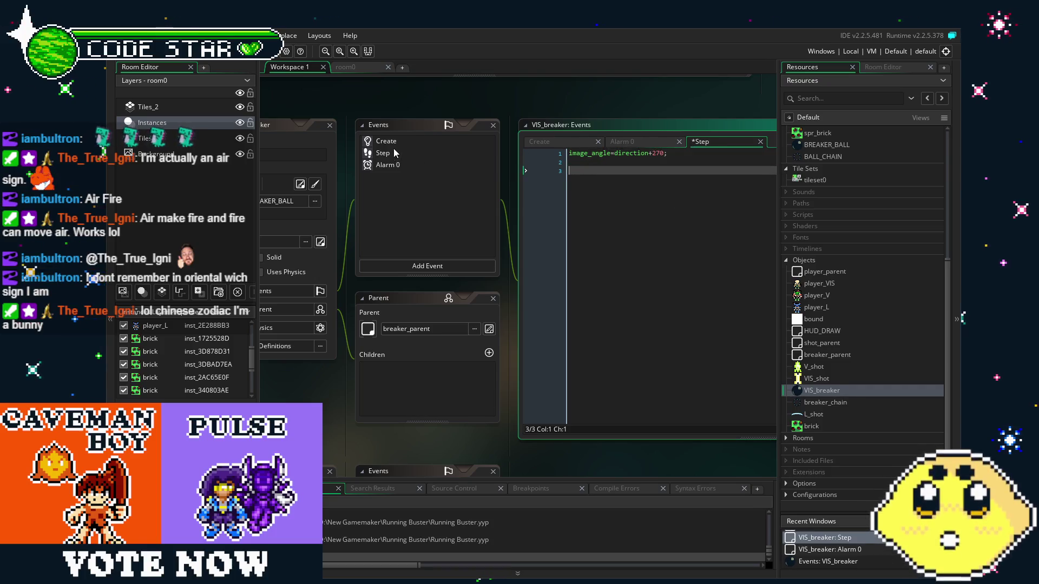
pyautogui.click(404, 144)
pyautogui.press('Return')
pyautogui.press('Up')
pyautogui.write('m')
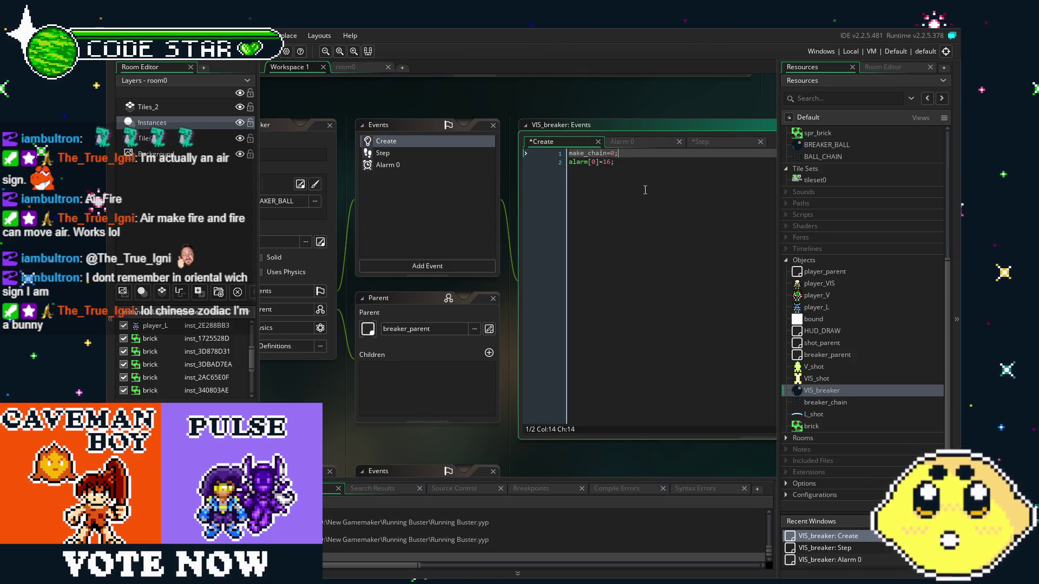
# - In Step, add if (make_chain<10) {make_chain+=1;} and begin an else block
pyautogui.click(405, 155)
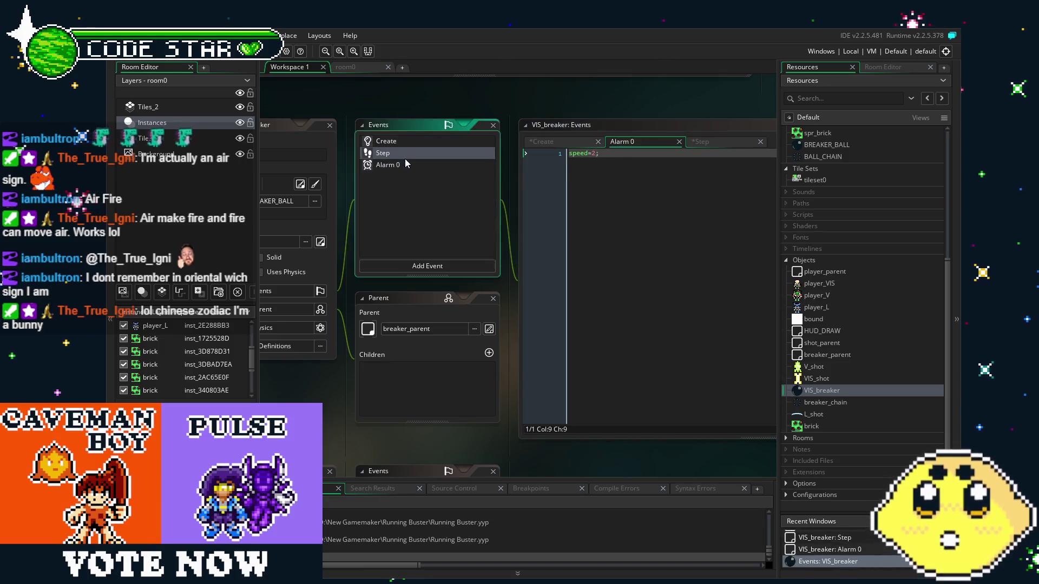
pyautogui.write('if')
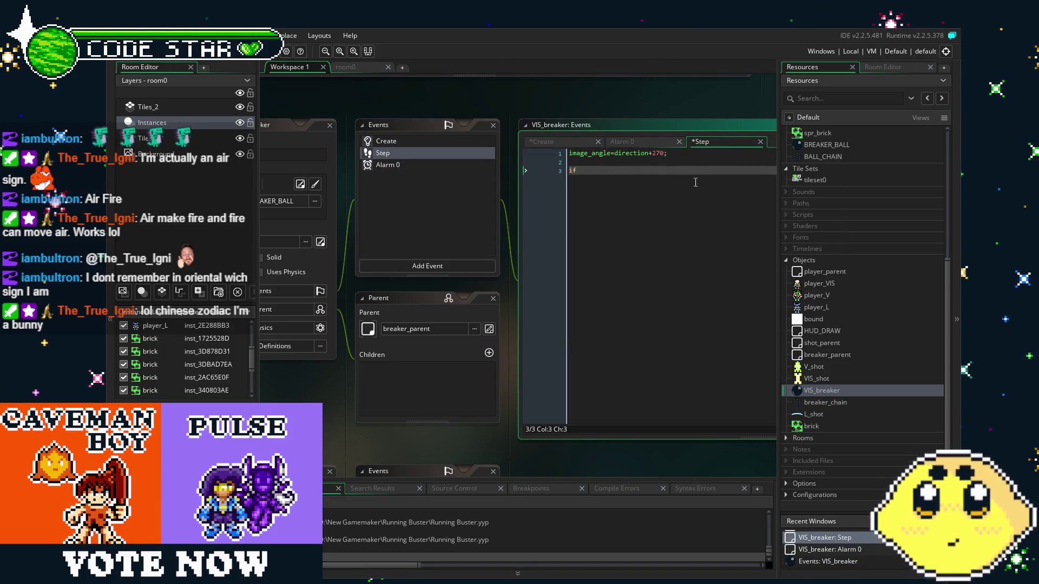
pyautogui.write('if (ma')
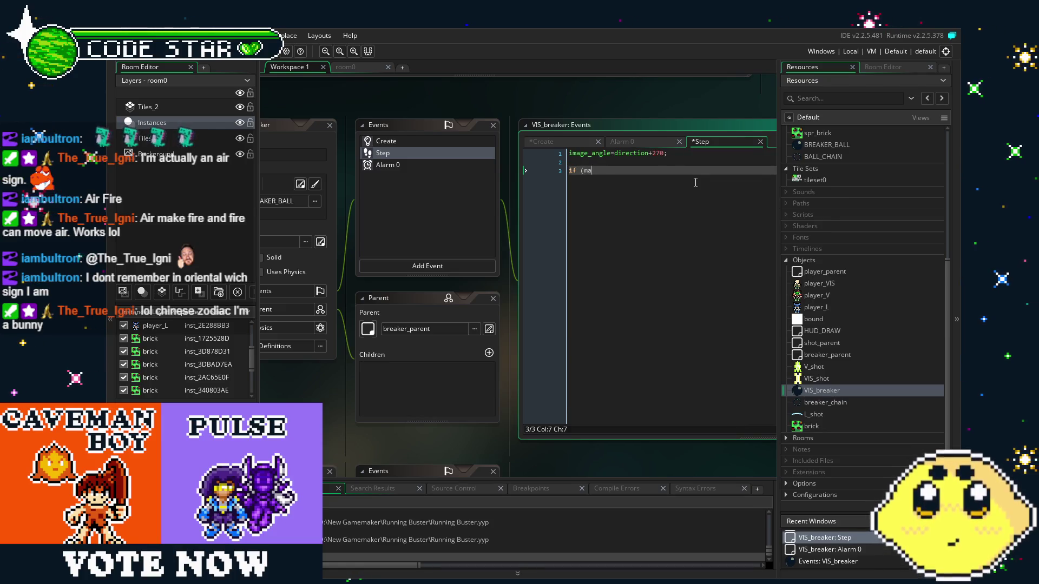
pyautogui.write('ke_chain<')
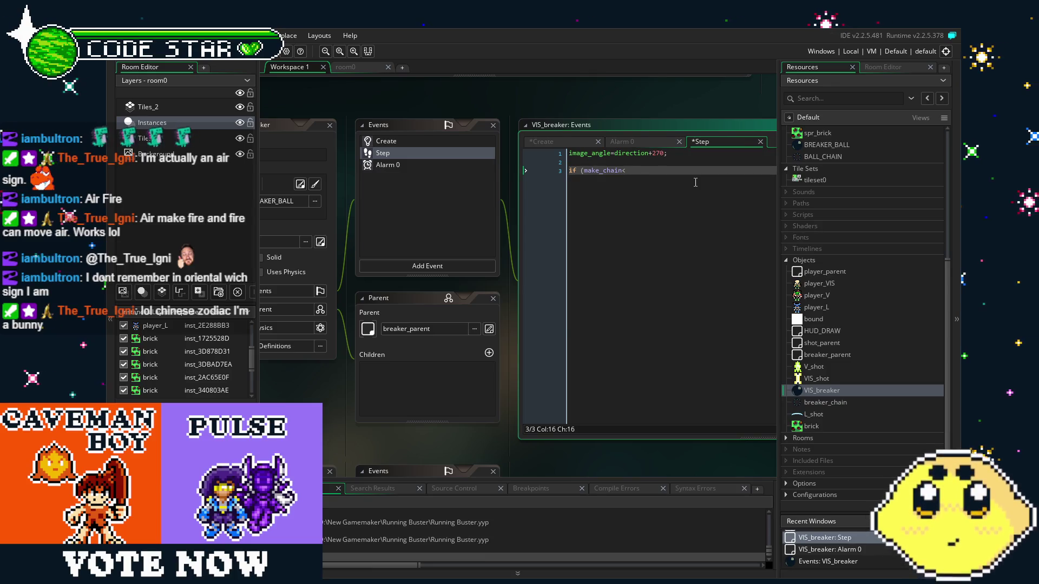
pyautogui.write('10)')
pyautogui.press('Return')
pyautogui.write('{make_')
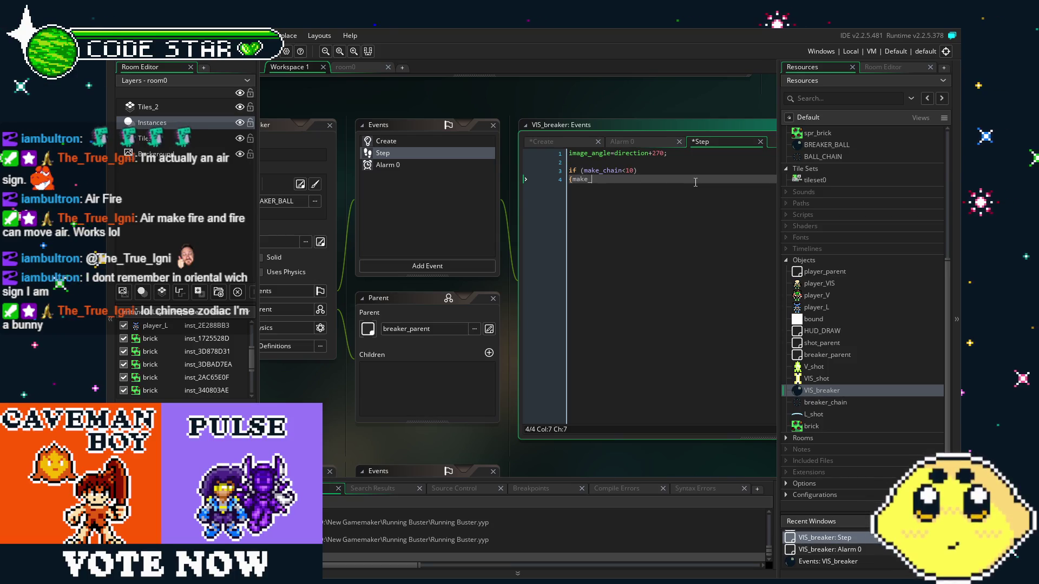
pyautogui.write('chain')
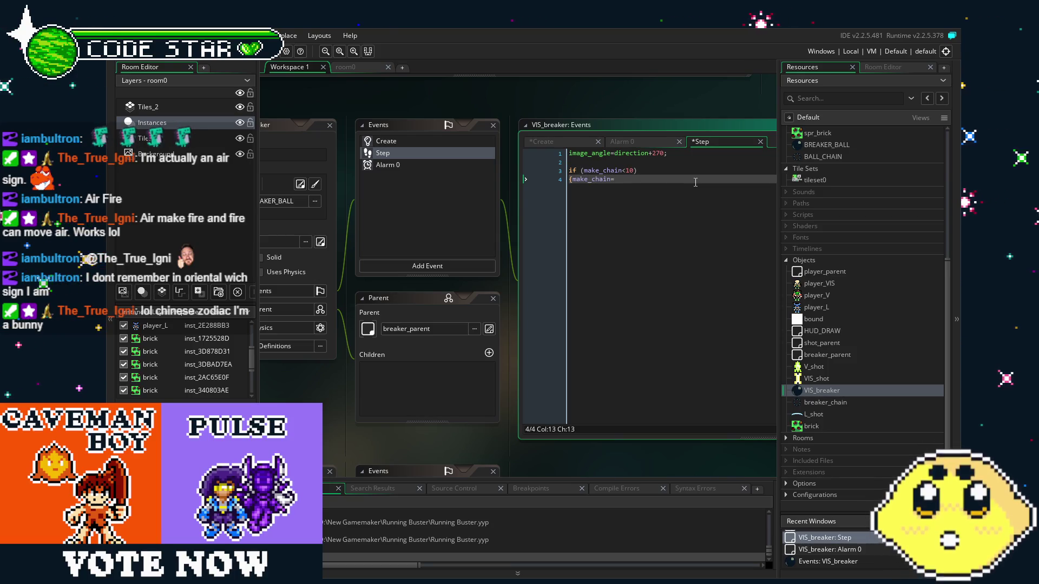
pyautogui.write('+=')
pyautogui.write(' ,m')
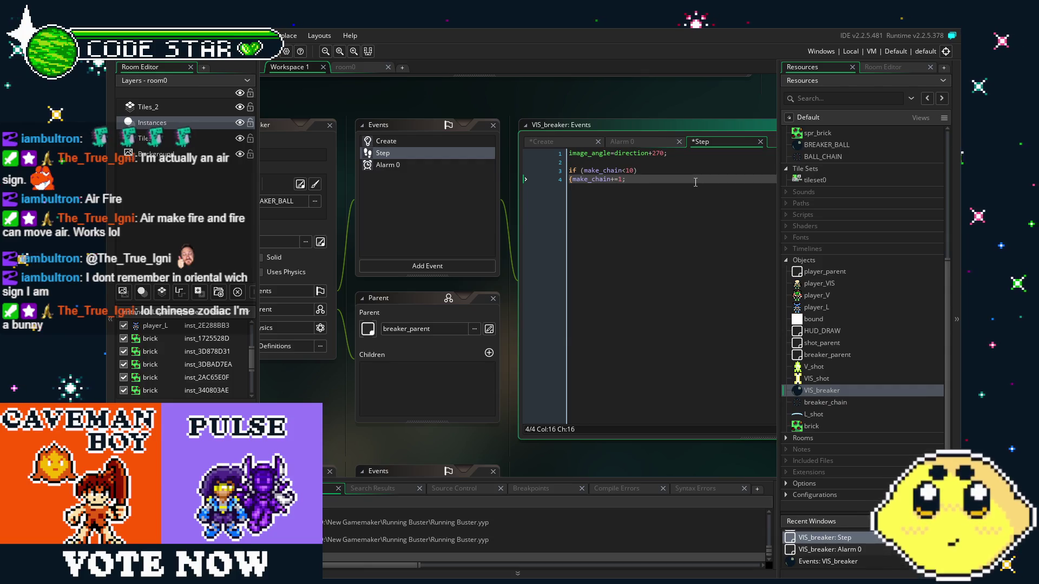
pyautogui.write('}')
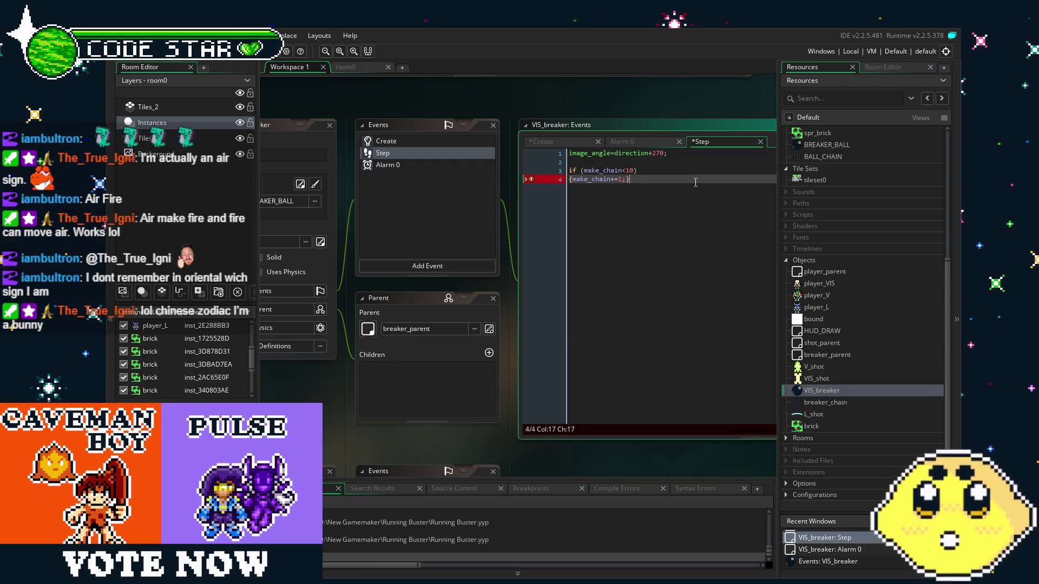
pyautogui.press('Return')
pyautogui.write('e;s')
pyautogui.press('BackSpace')
pyautogui.press('BackSpace')
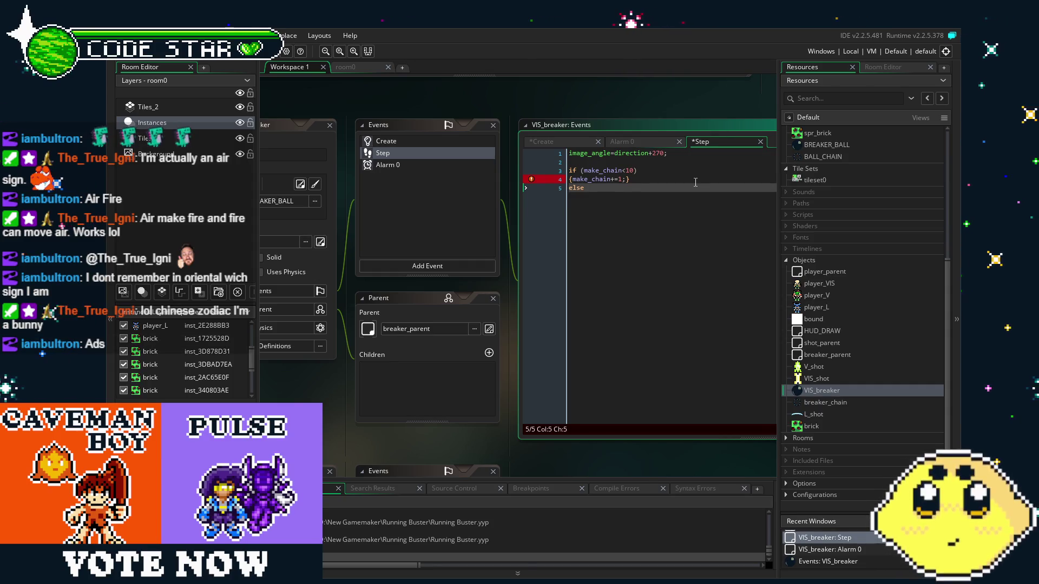
pyautogui.press('Return')
pyautogui.write('{')
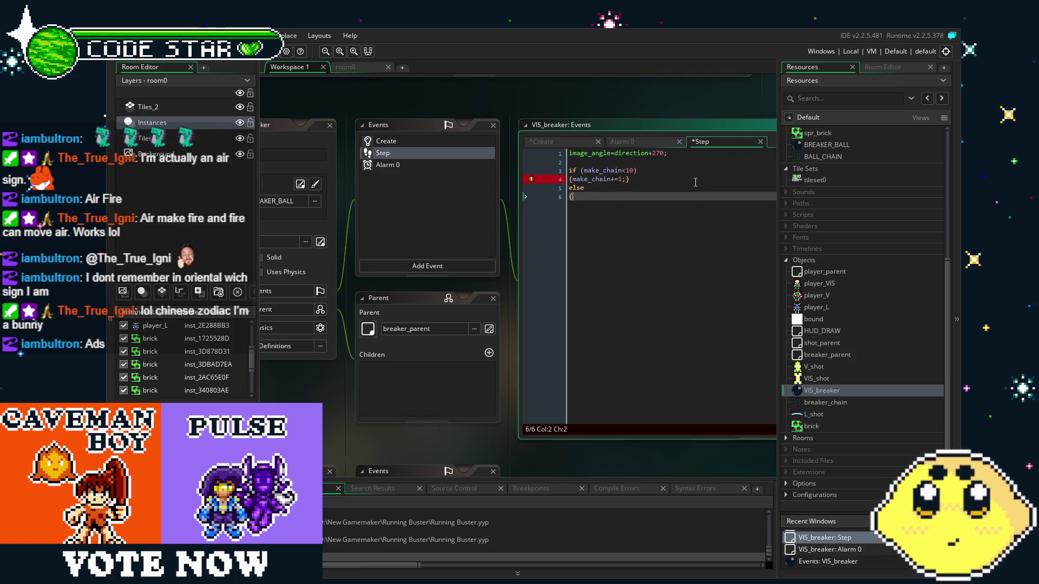
pyautogui.click(604, 190)
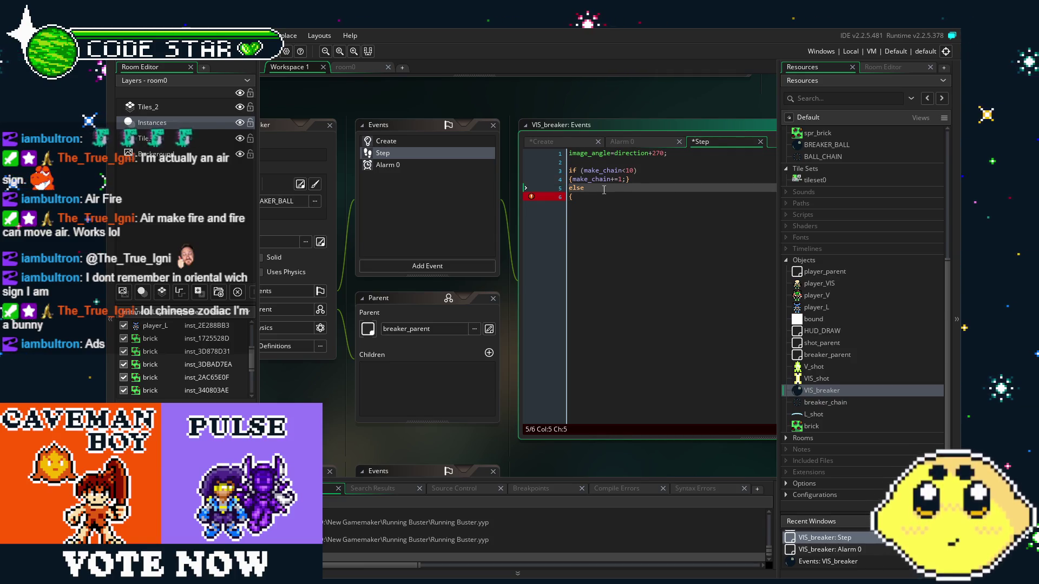
pyautogui.press('Down')
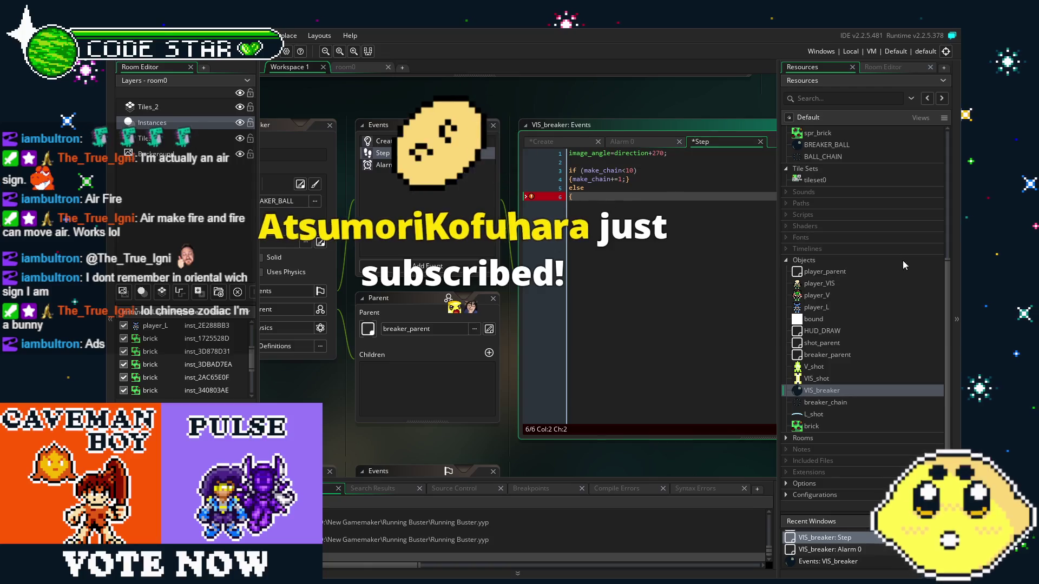
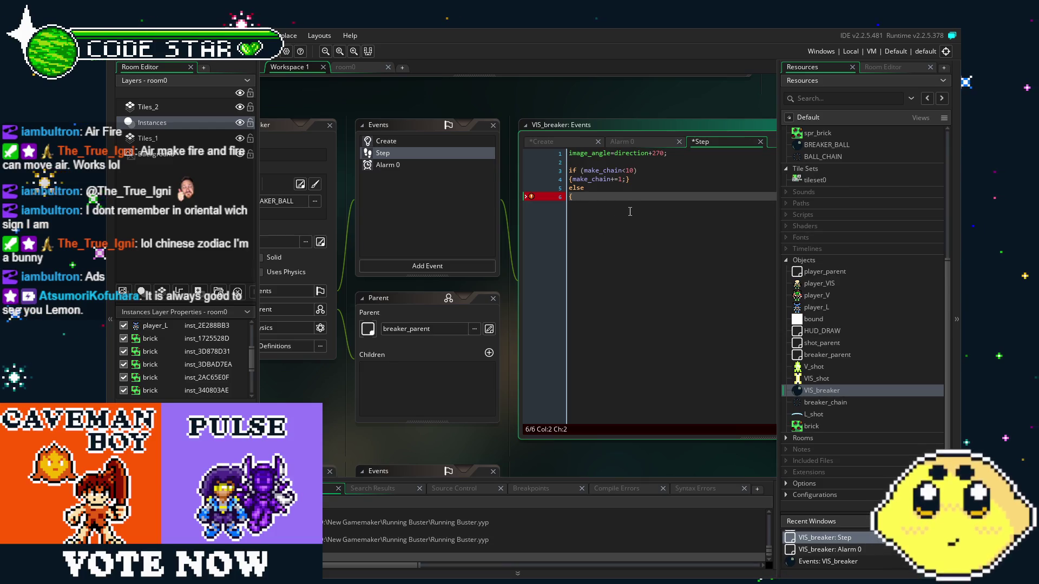
# - On line 6 of VIS_breaker's Step event, reset make_chain=0 and start instance_create_depth(x+0,y+0
pyautogui.write('make_ch')
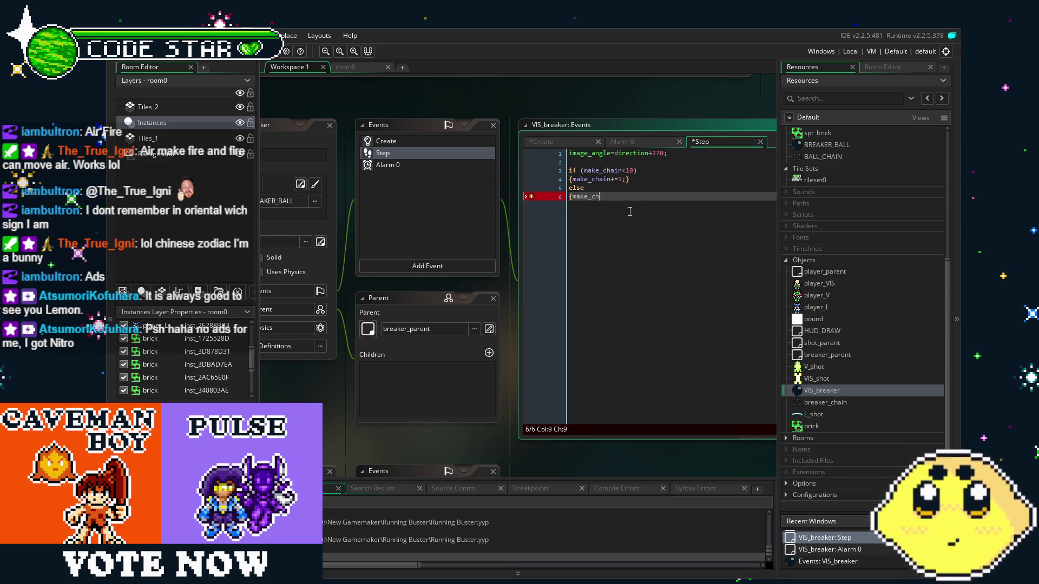
pyautogui.write('ain=0; ')
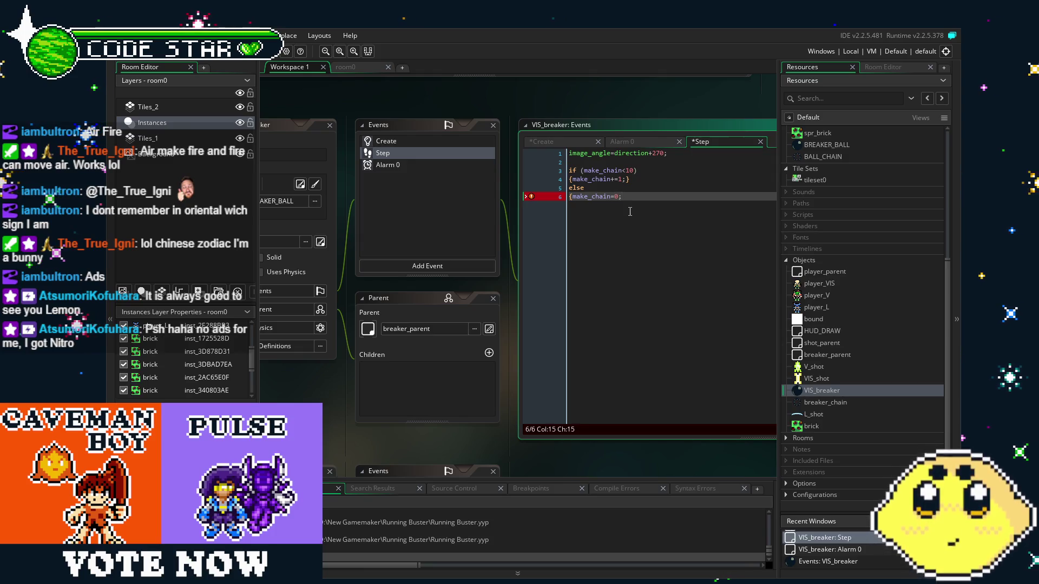
pyautogui.write('instance_crea')
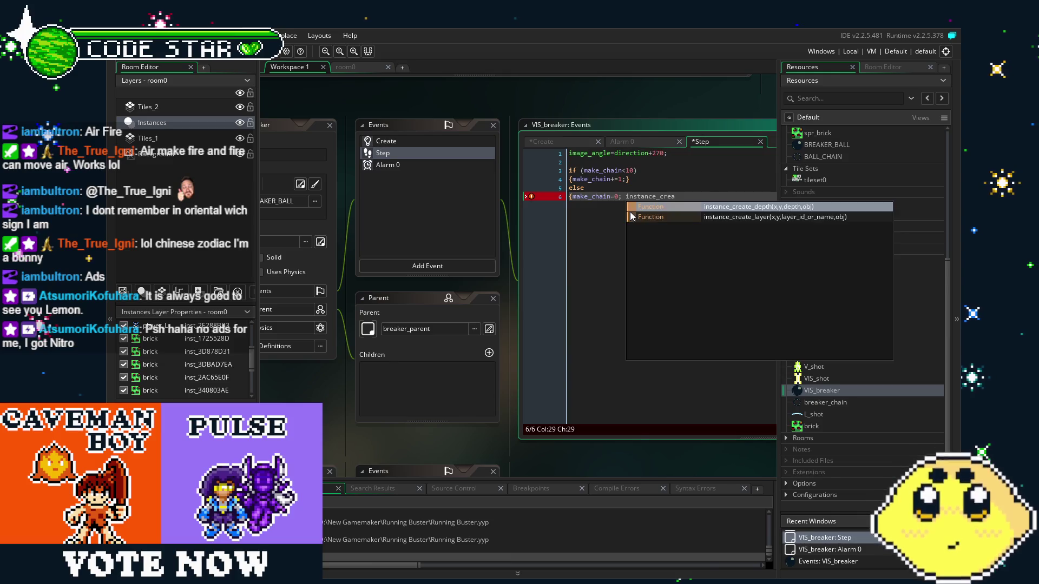
pyautogui.press('Return')
pyautogui.write('(x')
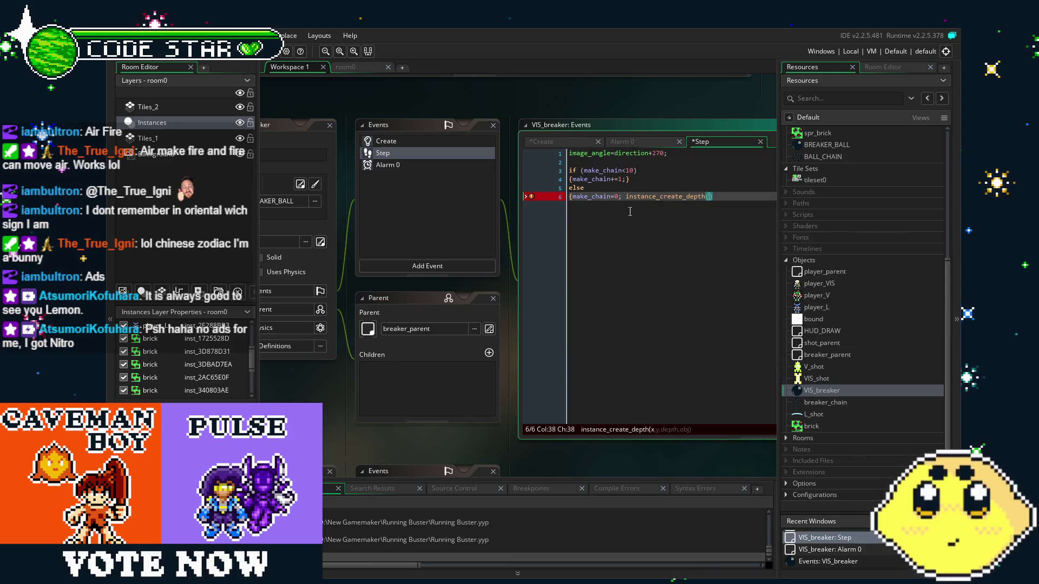
pyautogui.write('+0')
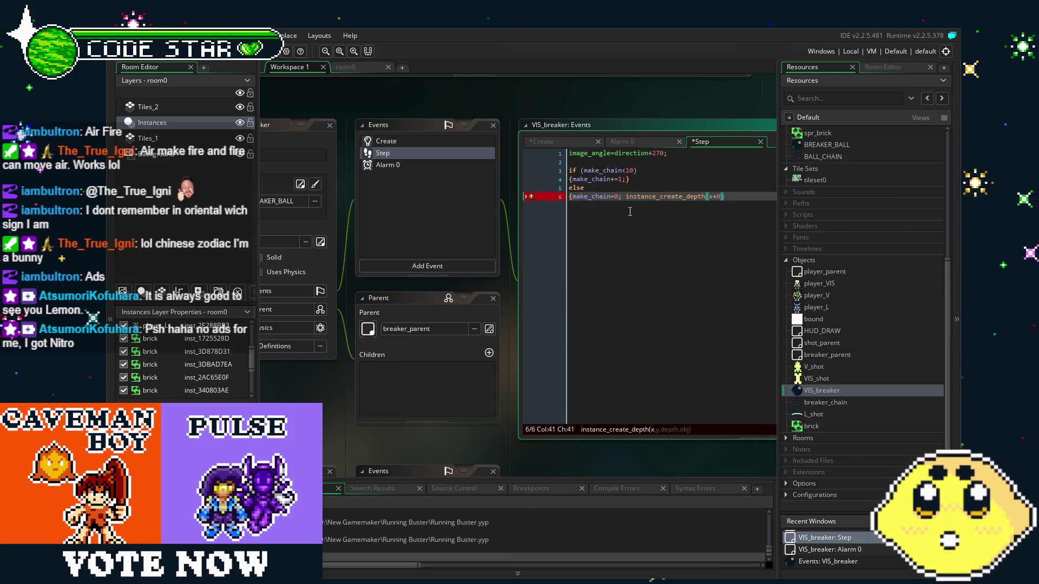
pyautogui.write('.y')
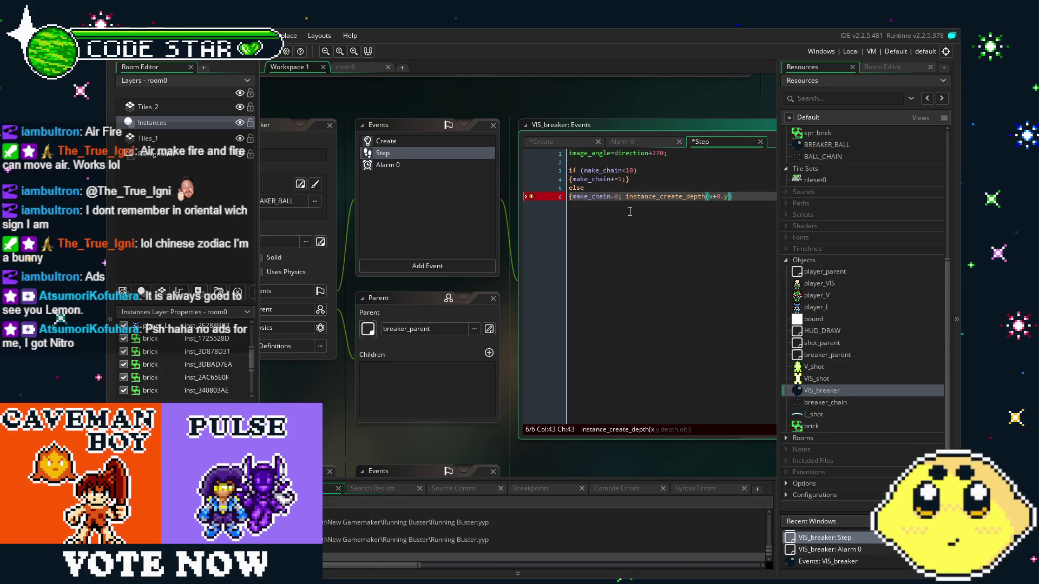
pyautogui.press('BackSpace')
pyautogui.write('m')
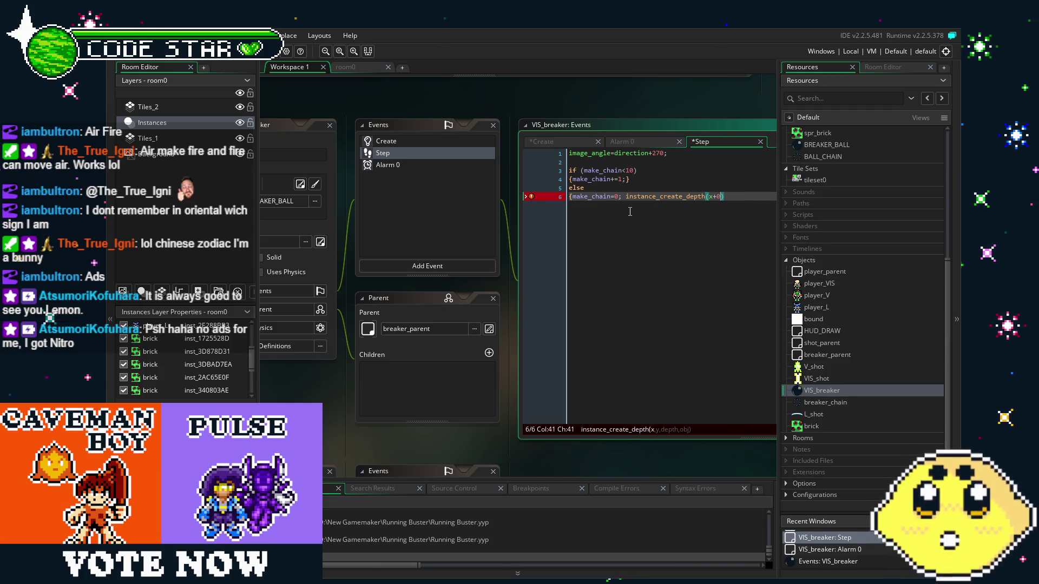
pyautogui.press('BackSpace')
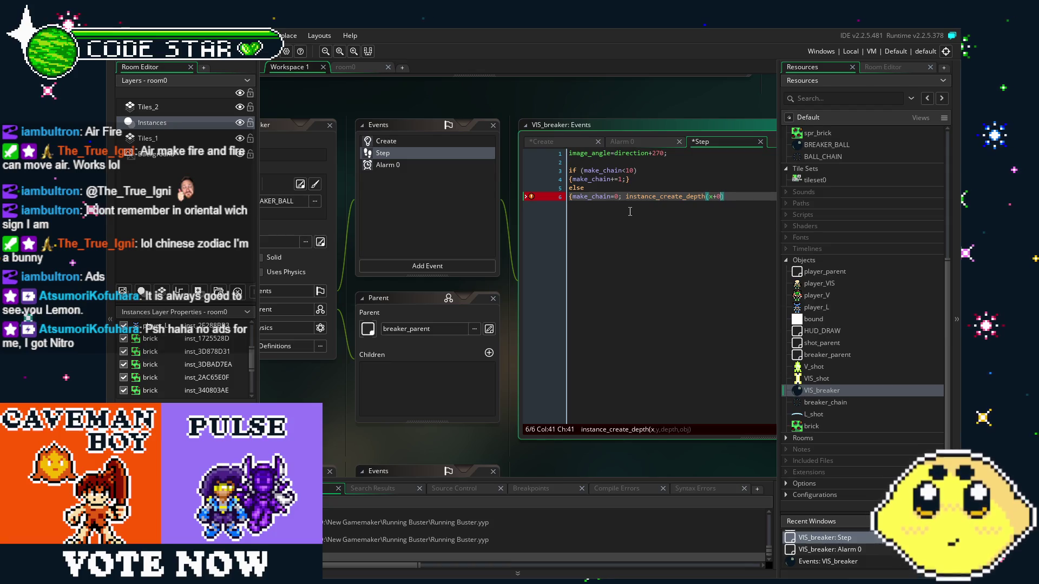
pyautogui.write(',y+0')
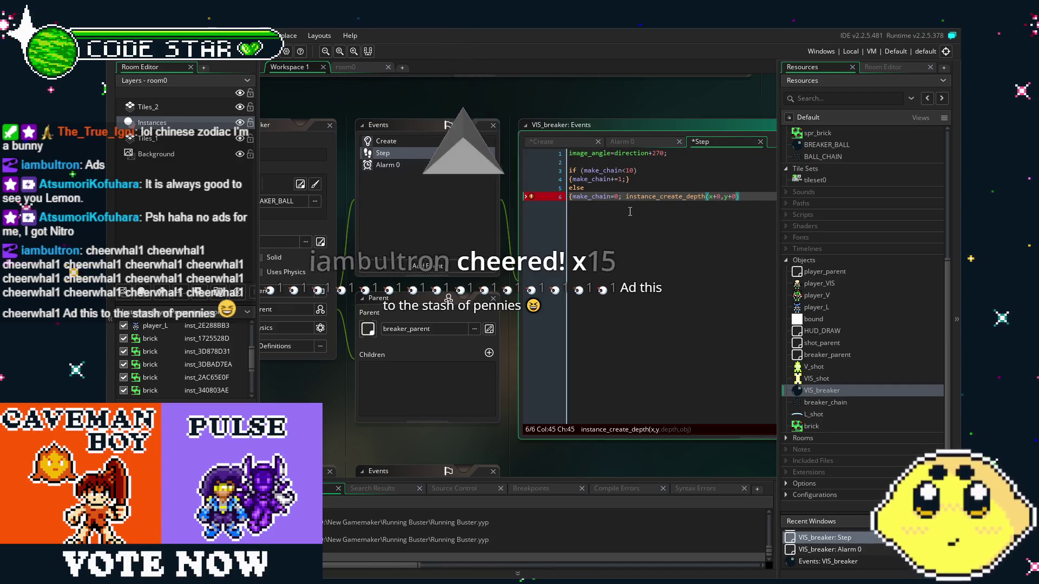
pyautogui.press('F5')
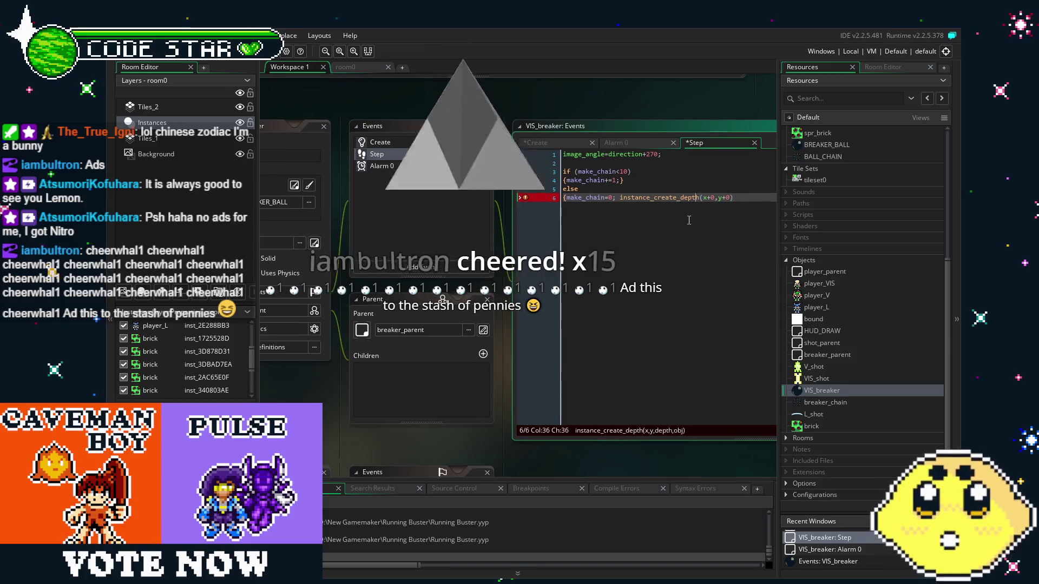
pyautogui.click(659, 215)
pyautogui.write(',-10000,')
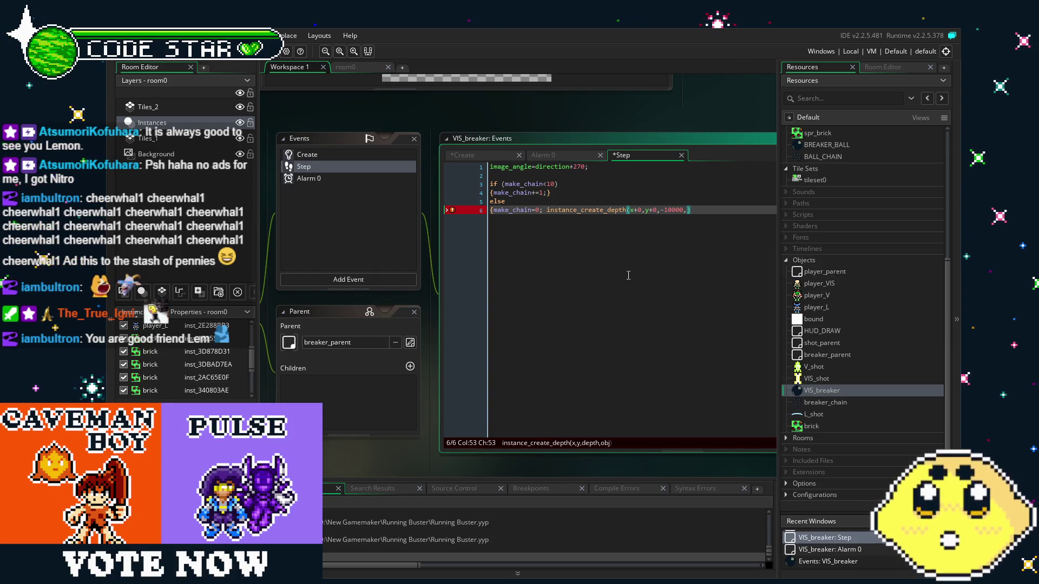
# - Complete the line as instance_create_depth(x+0,y+0,-10000,breaker_chain); without the extra parenthesis, and save
pyautogui.press('BackSpace')
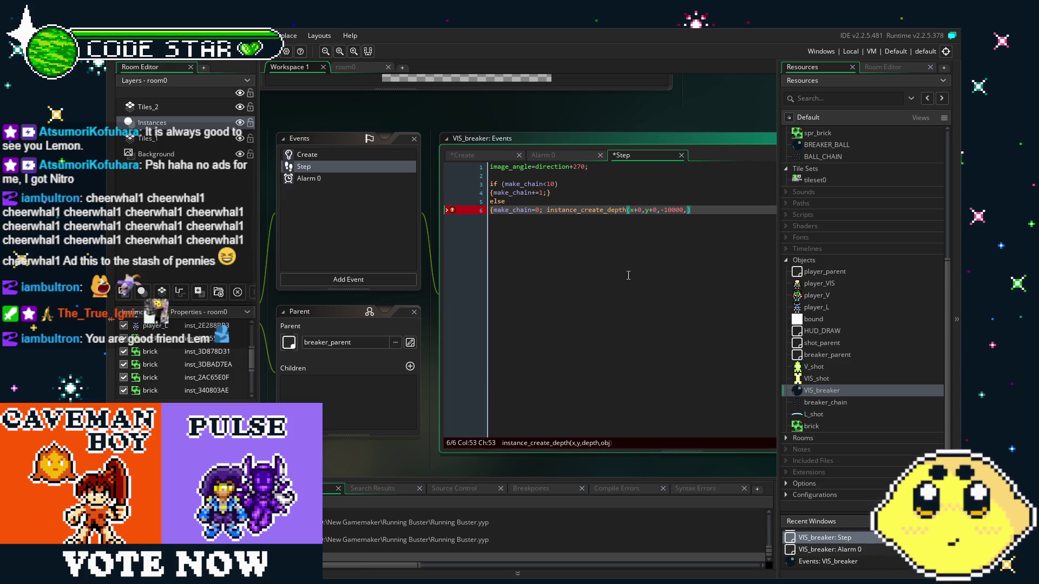
pyautogui.write(',breaker')
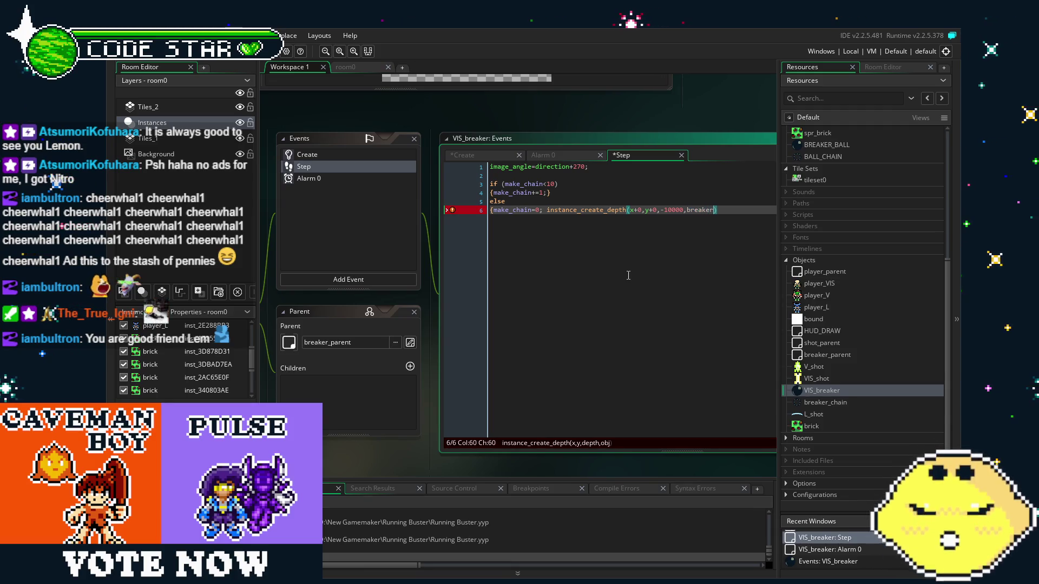
pyautogui.write('_chain))')
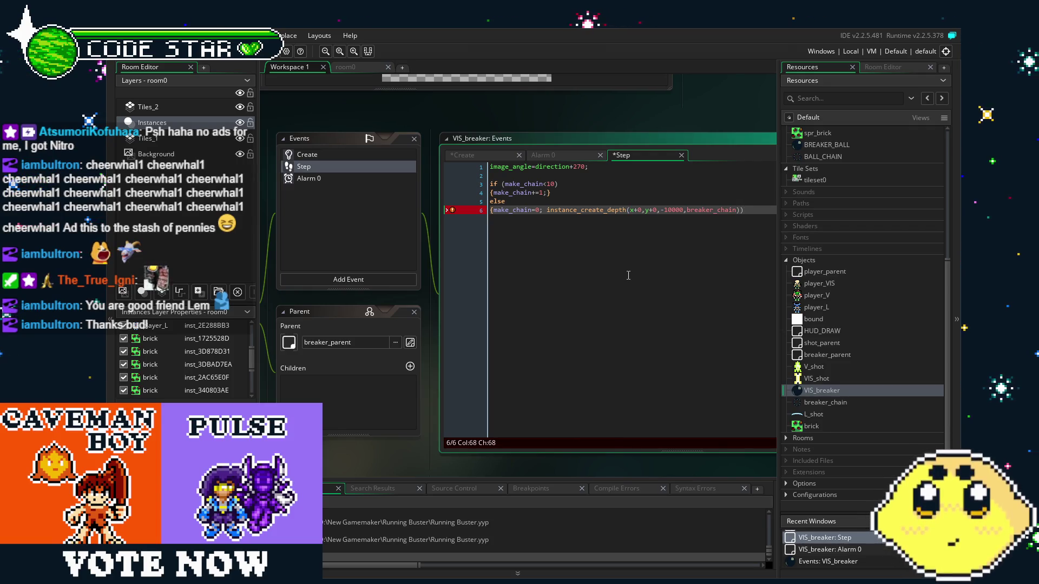
pyautogui.write(';}')
pyautogui.hotkey('ctrl', 's')
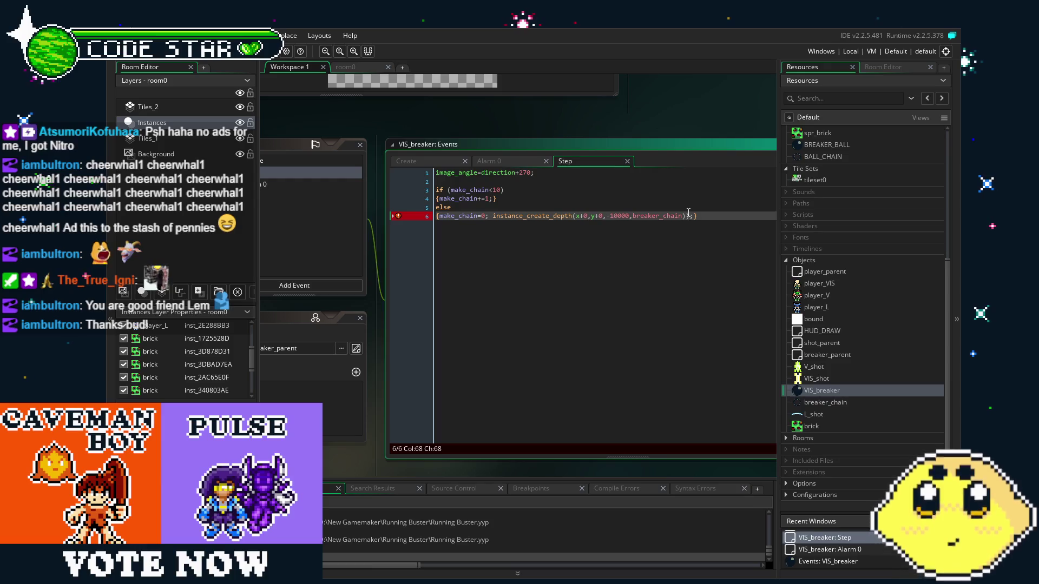
pyautogui.press('BackSpace')
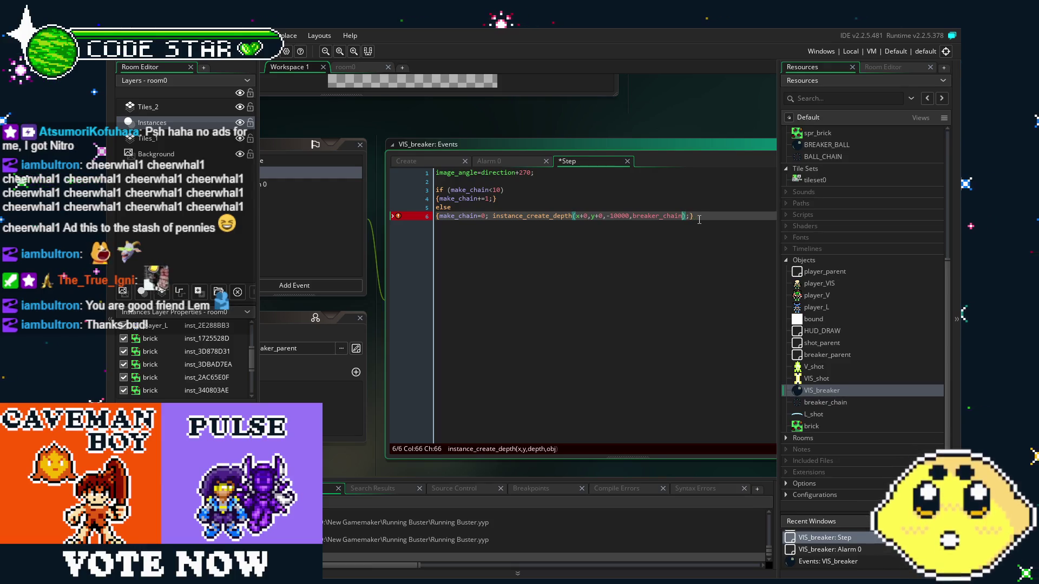
pyautogui.hotkey('ctrl', 's')
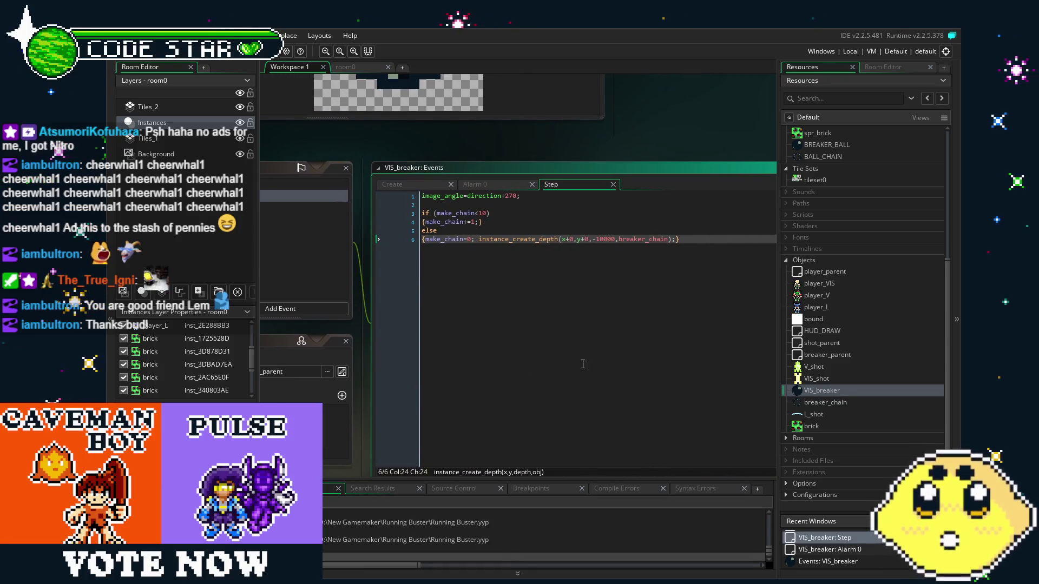
pyautogui.click(586, 240)
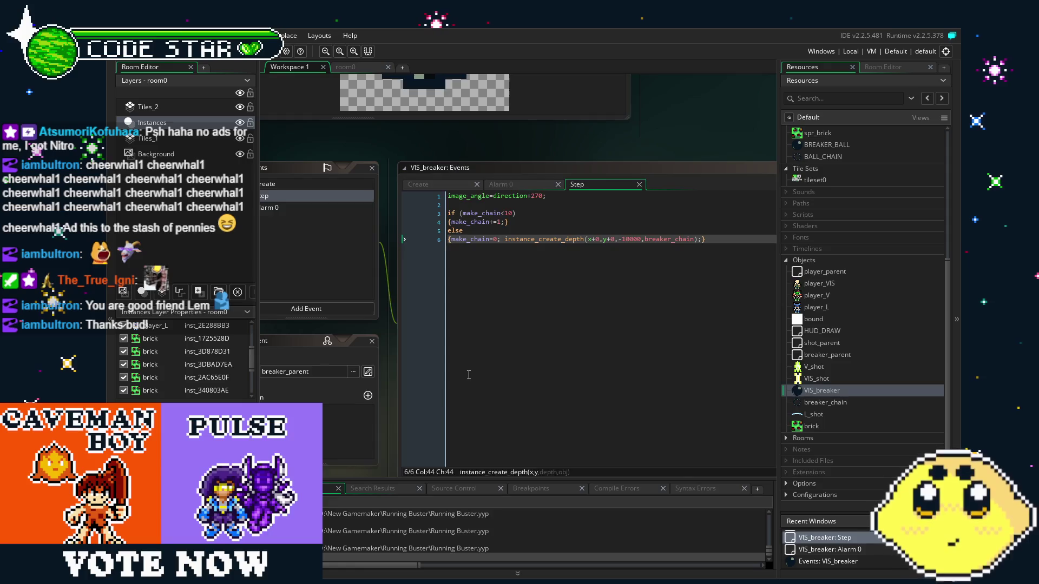
pyautogui.click(469, 374)
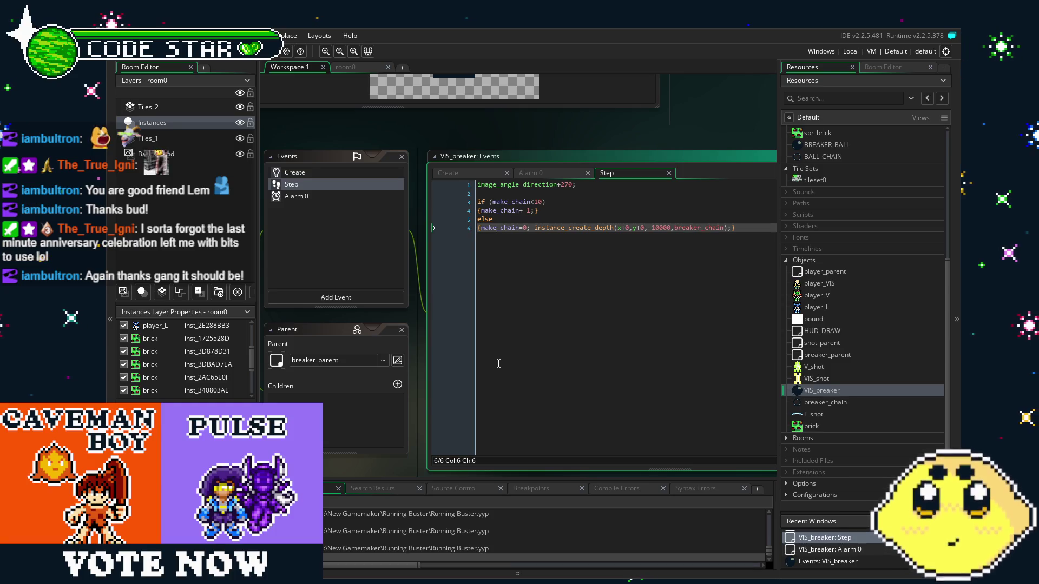
pyautogui.moveTo(496, 356)
pyautogui.mouseDown()
pyautogui.moveTo(451, 358)
pyautogui.moveTo(451, 376)
pyautogui.mouseUp()
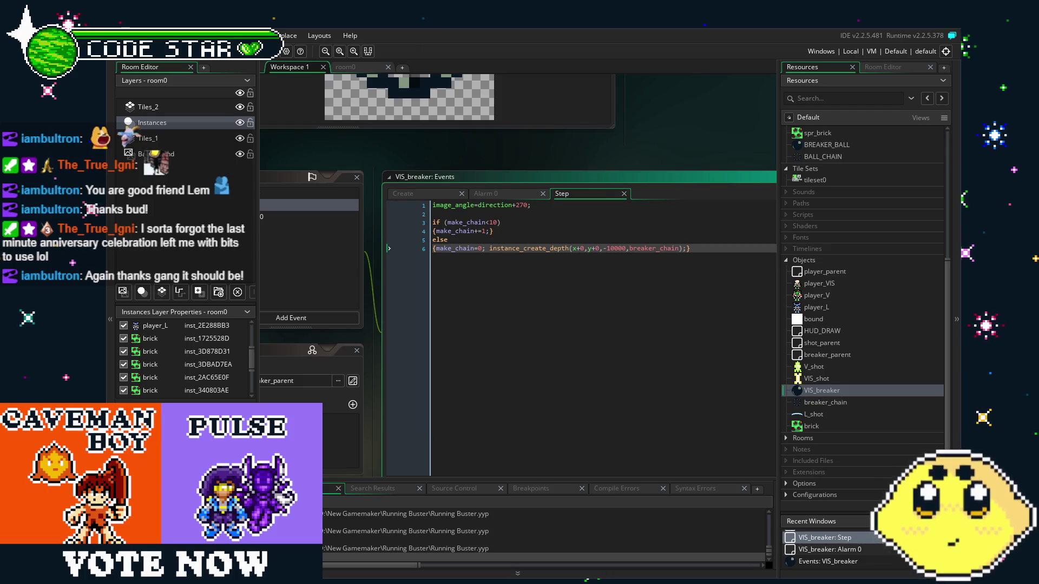
pyautogui.moveTo(326, 165)
pyautogui.mouseDown()
pyautogui.moveTo(544, 134)
pyautogui.moveTo(519, 136)
pyautogui.mouseUp()
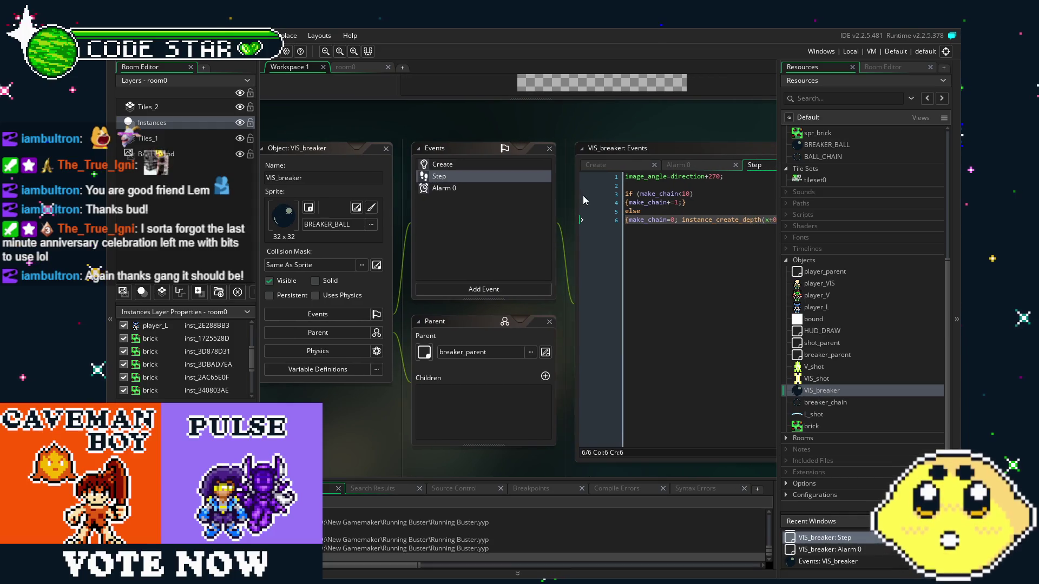
pyautogui.doubleClick(819, 283)
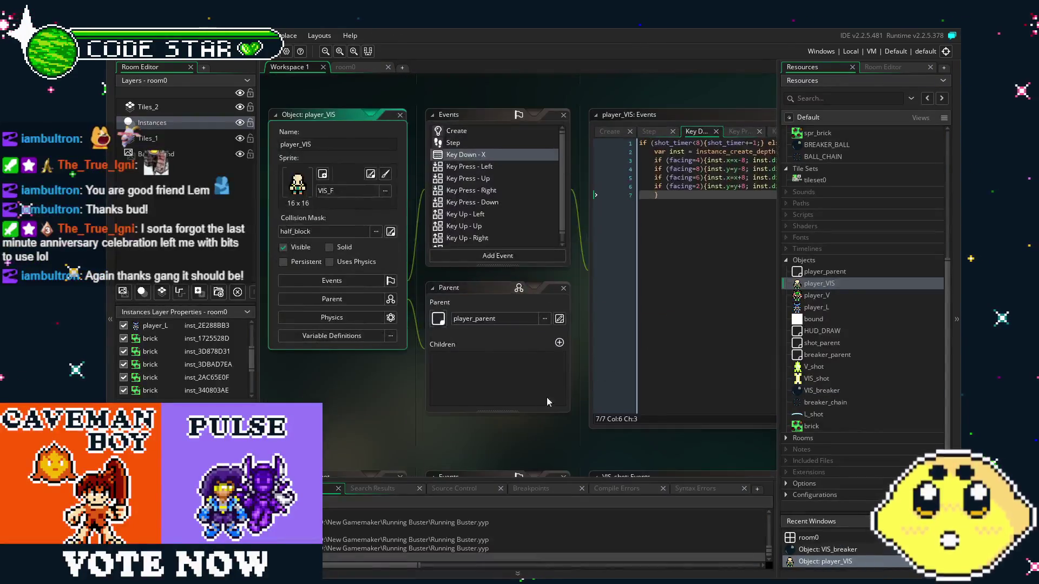
# - Review player_VIS's Key Press - Right event, then switch to the room0 layout
pyautogui.scroll(-1, 475, 190)
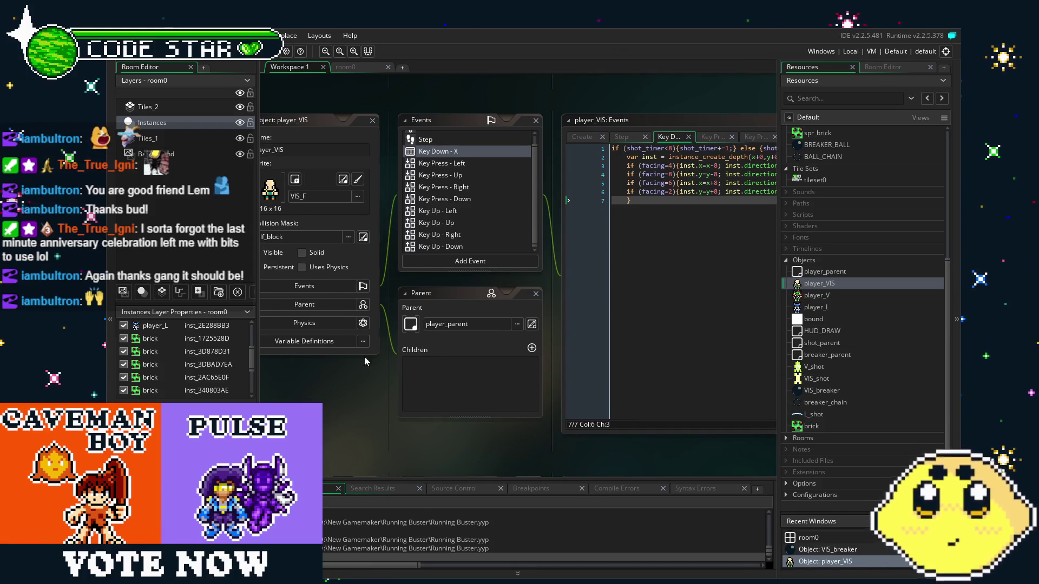
pyautogui.scroll(-1, 493, 192)
pyautogui.click(491, 154)
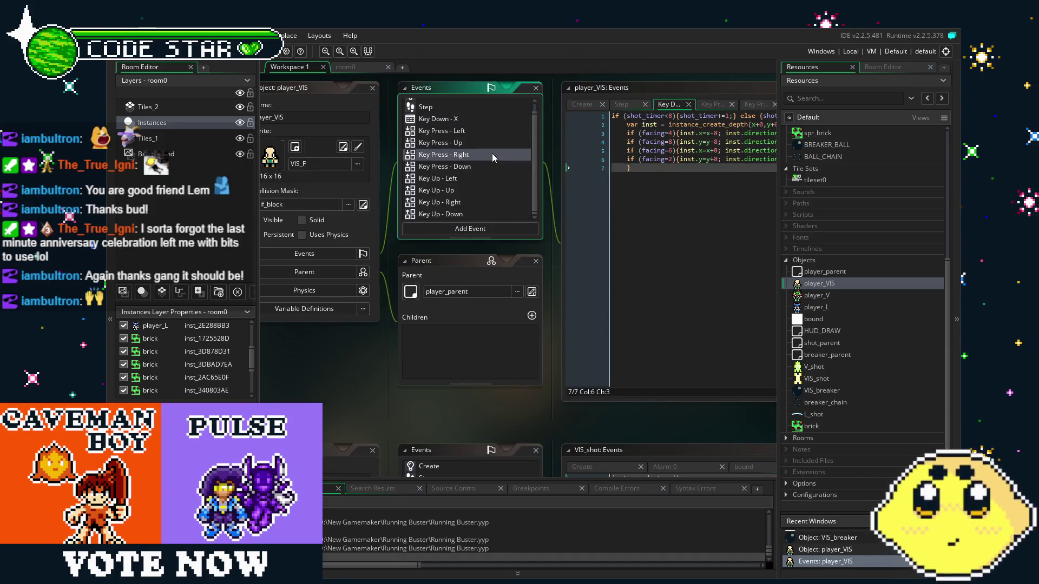
pyautogui.scroll(1, 505, 169)
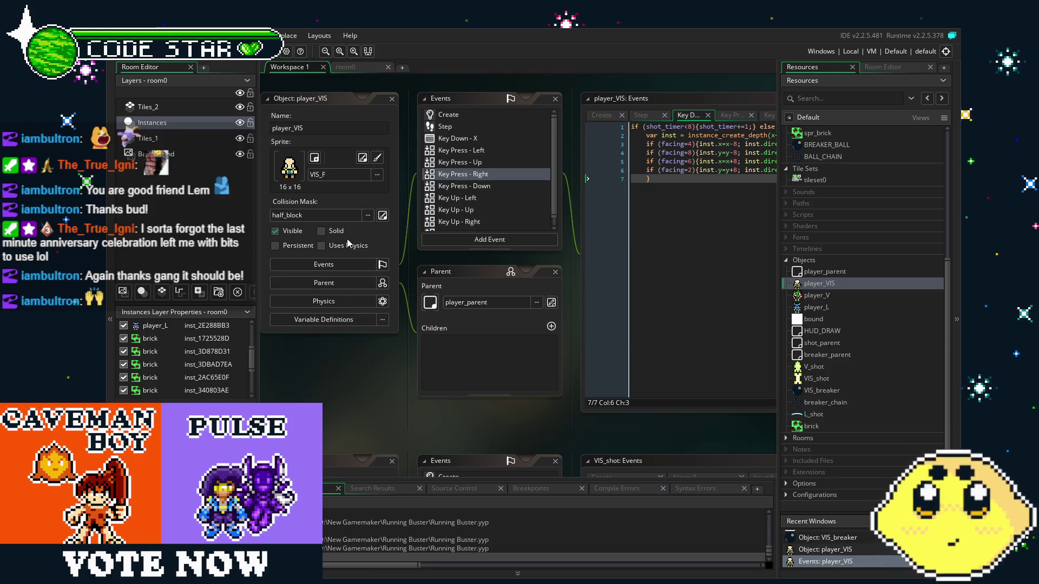
pyautogui.moveTo(349, 393); pyautogui.dragTo(378, 426)
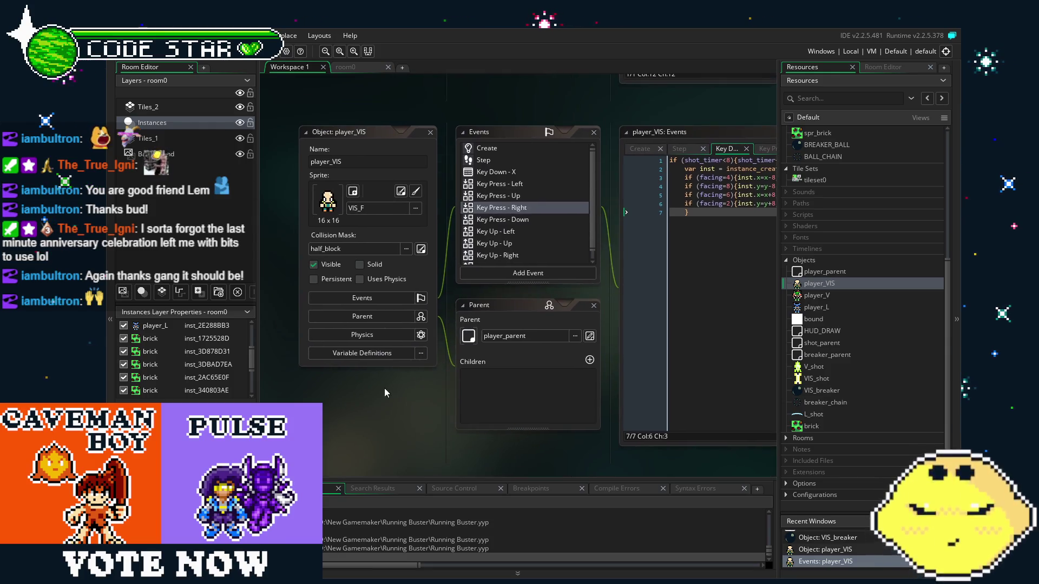
pyautogui.click(346, 67)
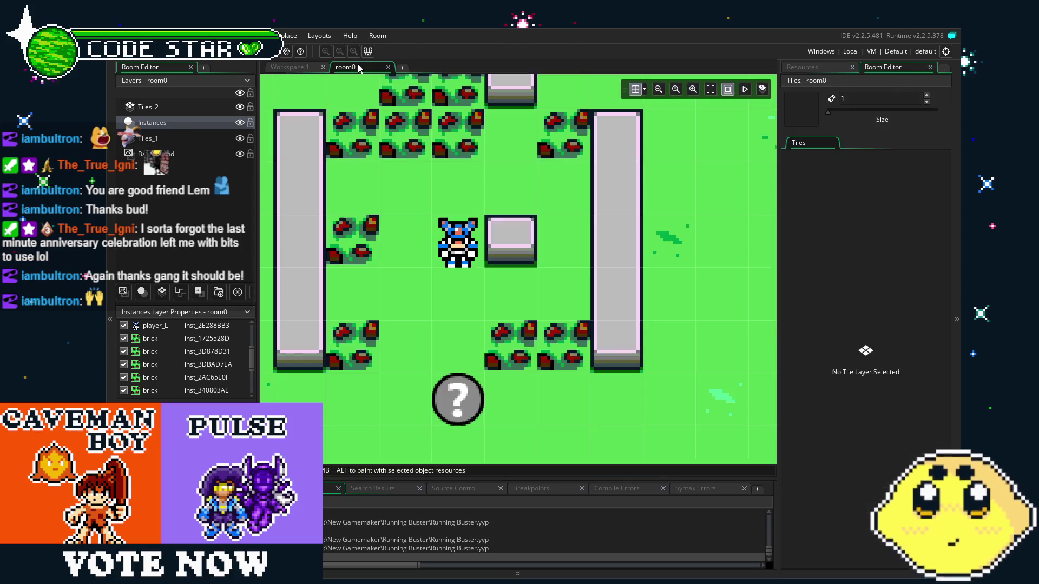
# - Zoom the room0 canvas, show the Resources tree, and reopen the player_VIS object
pyautogui.scroll(-3, 432, 274)
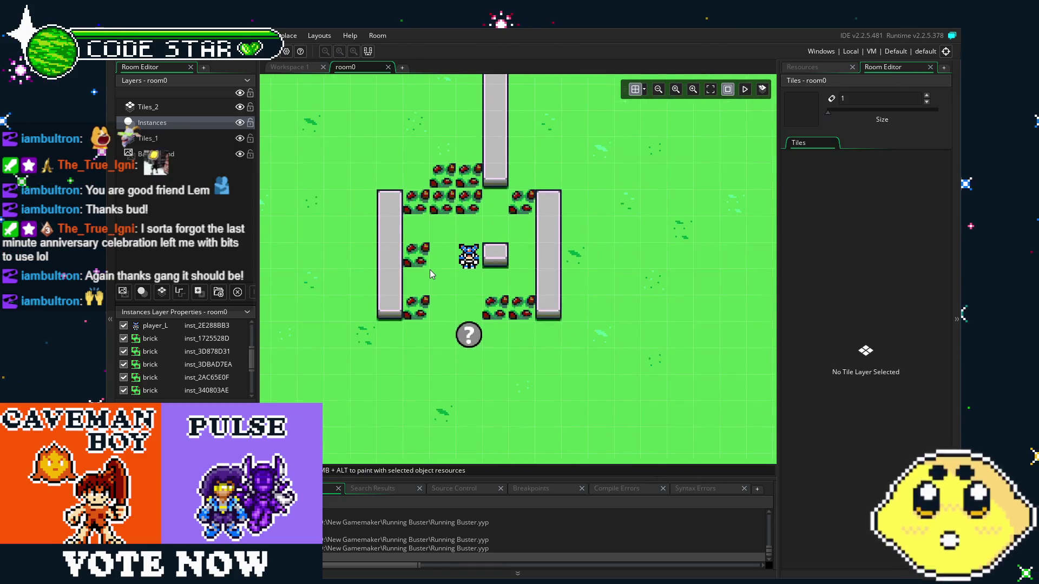
pyautogui.scroll(3, 431, 273)
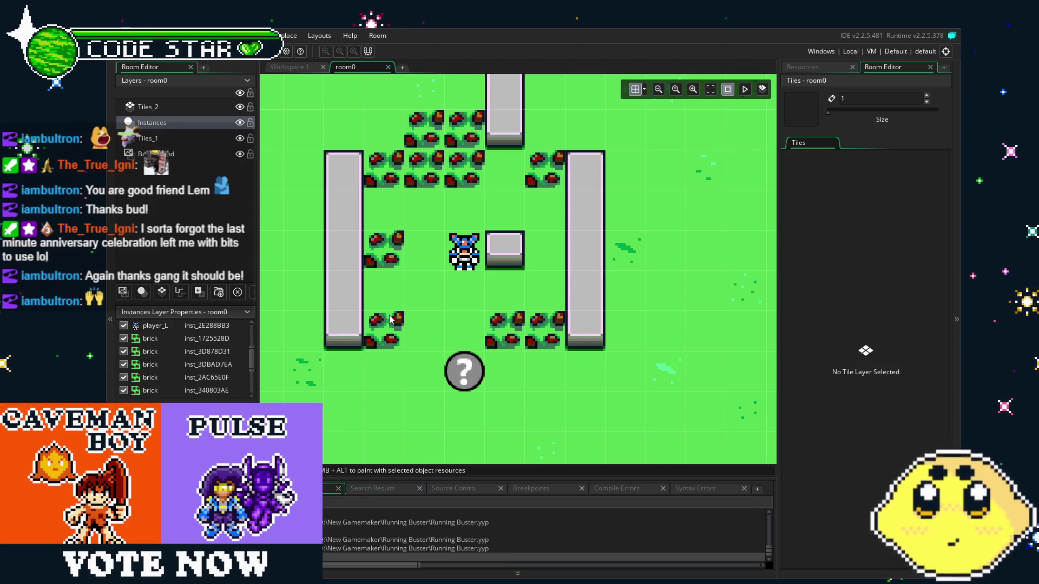
pyautogui.hscroll(1, 389, 319)
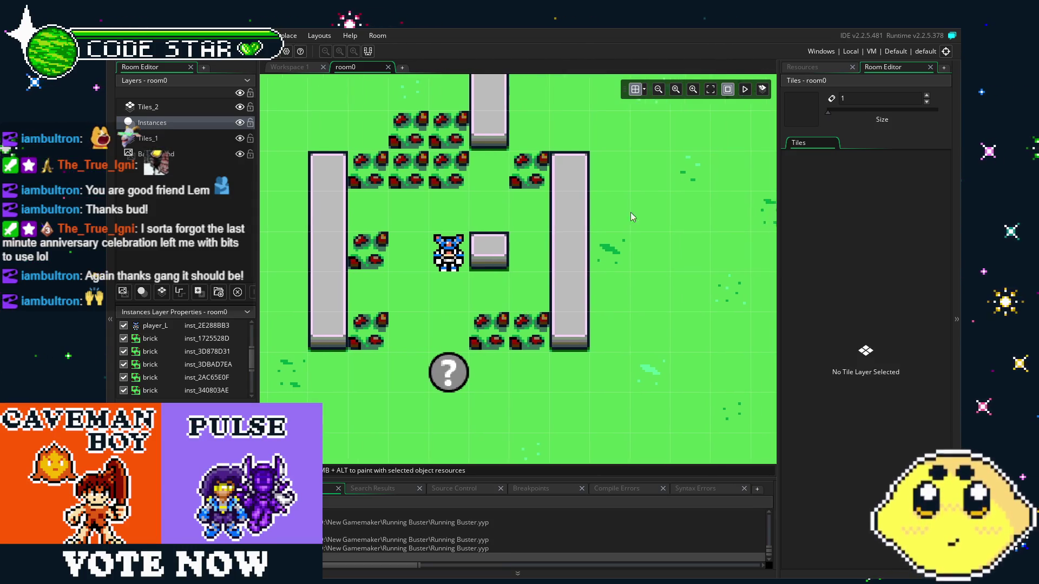
pyautogui.click(802, 66)
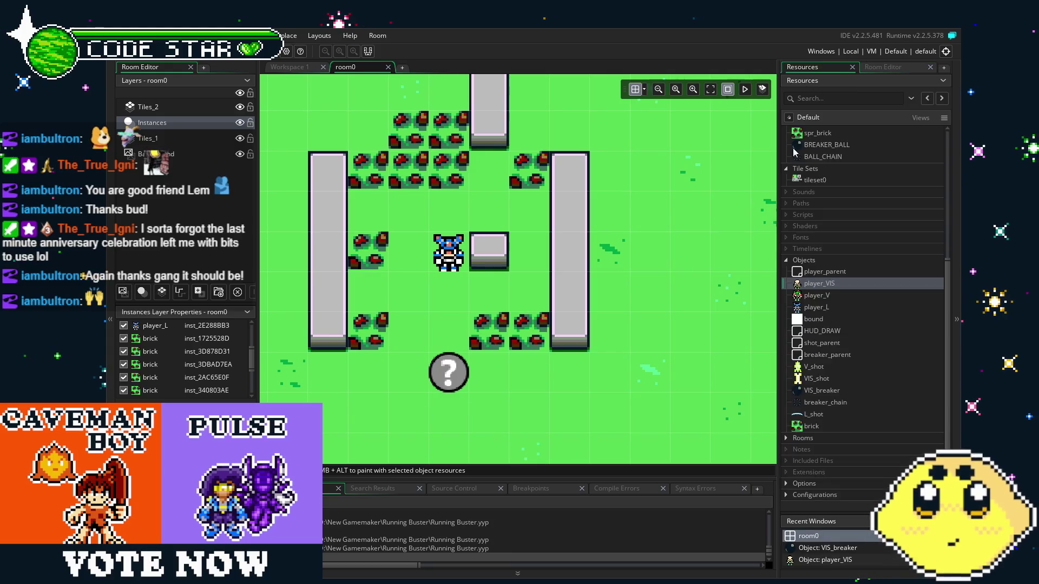
pyautogui.doubleClick(827, 287)
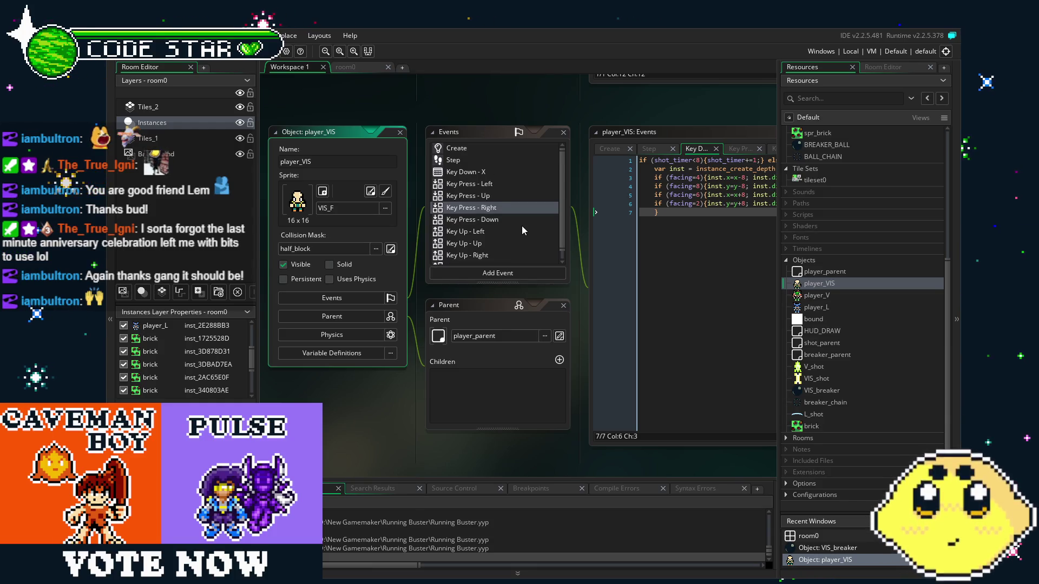
# - Duplicate player_VIS's Key Down - X event as a Key Pressed - Z event
pyautogui.click(480, 272)
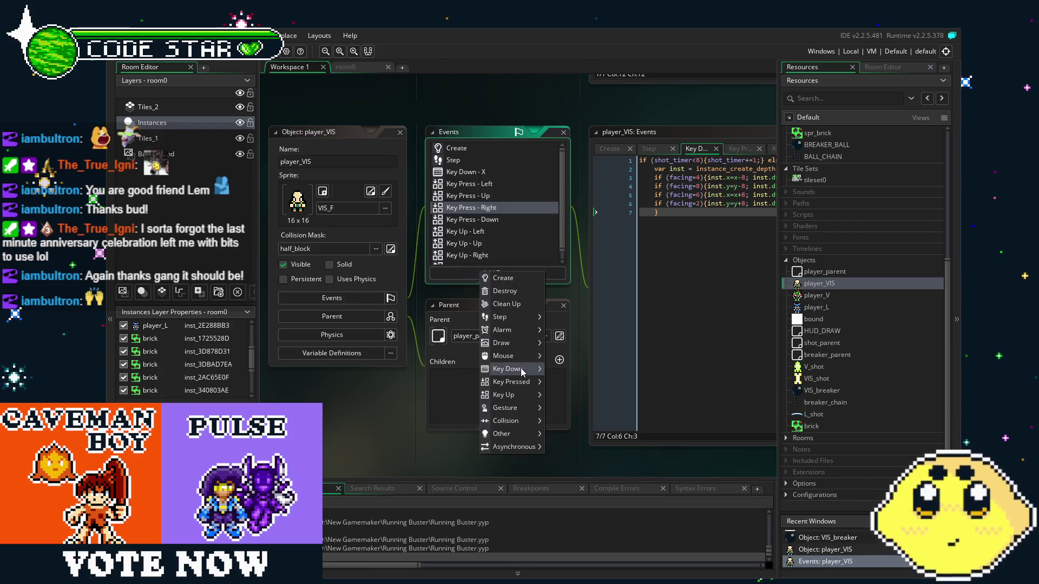
pyautogui.moveTo(521, 368)
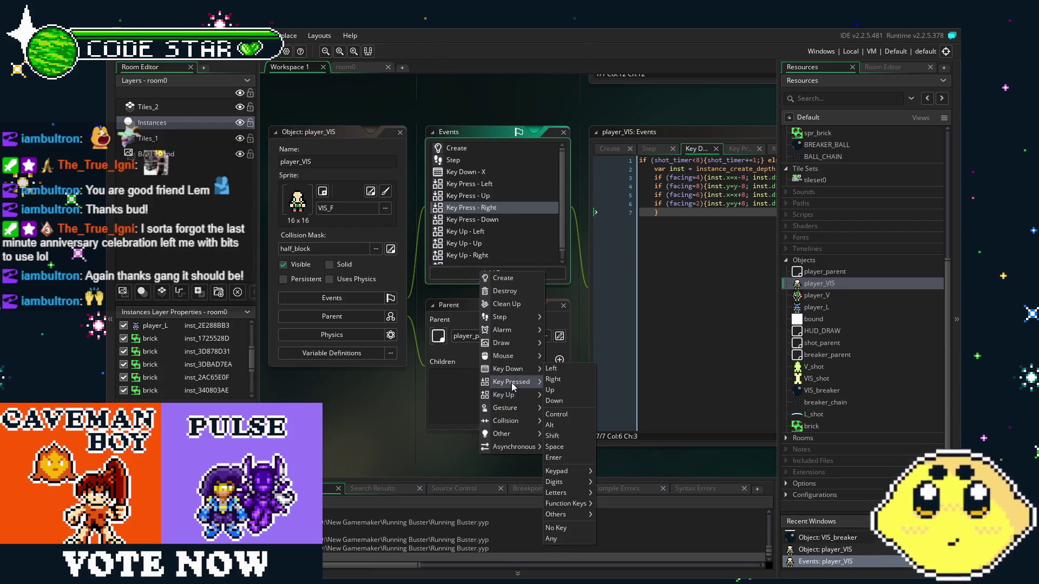
pyautogui.click(459, 163)
pyautogui.rightClick(456, 172)
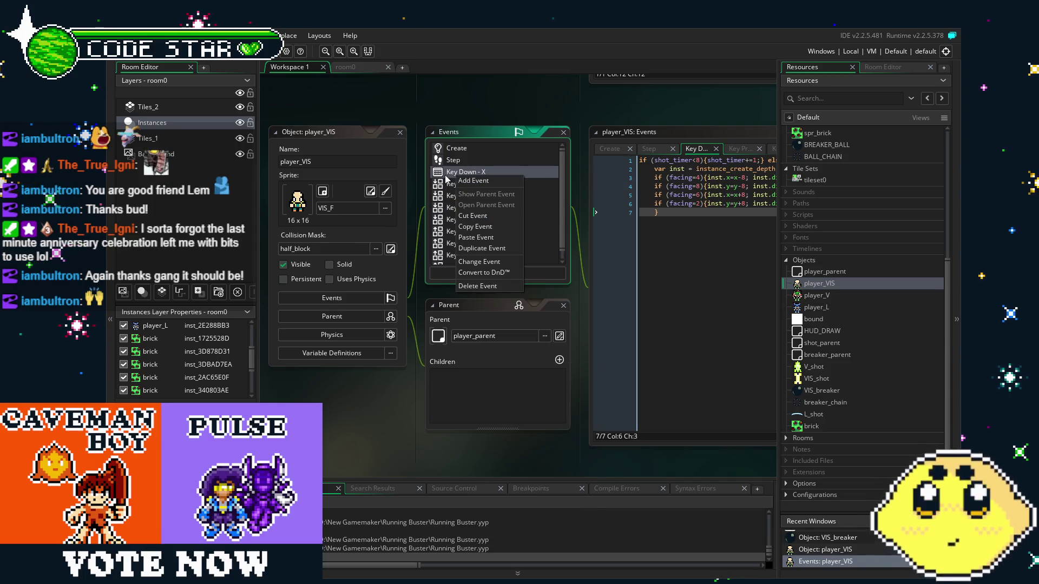
pyautogui.click(447, 173)
pyautogui.rightClick(446, 172)
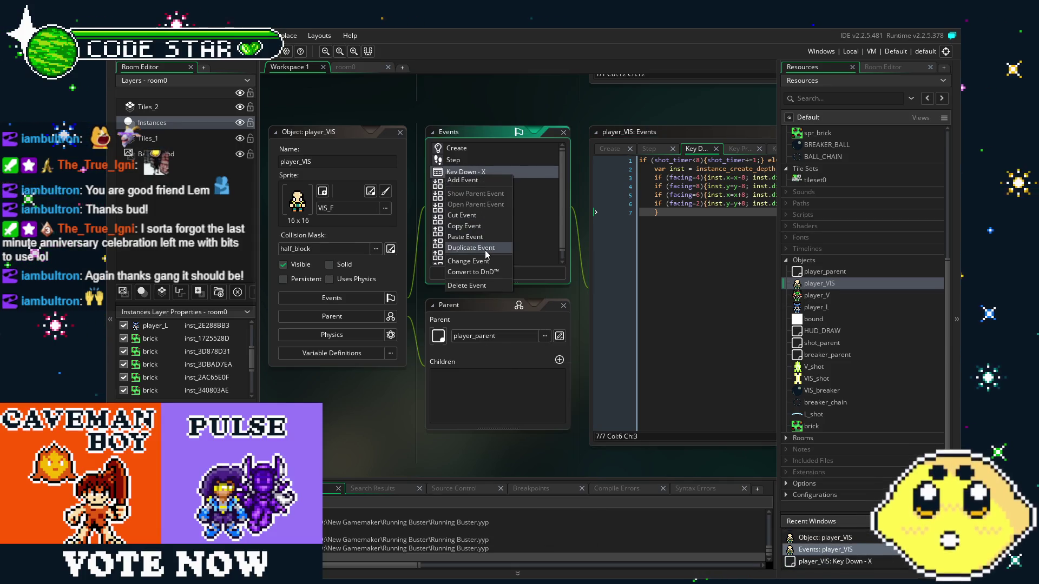
pyautogui.click(486, 253)
pyautogui.moveTo(512, 362)
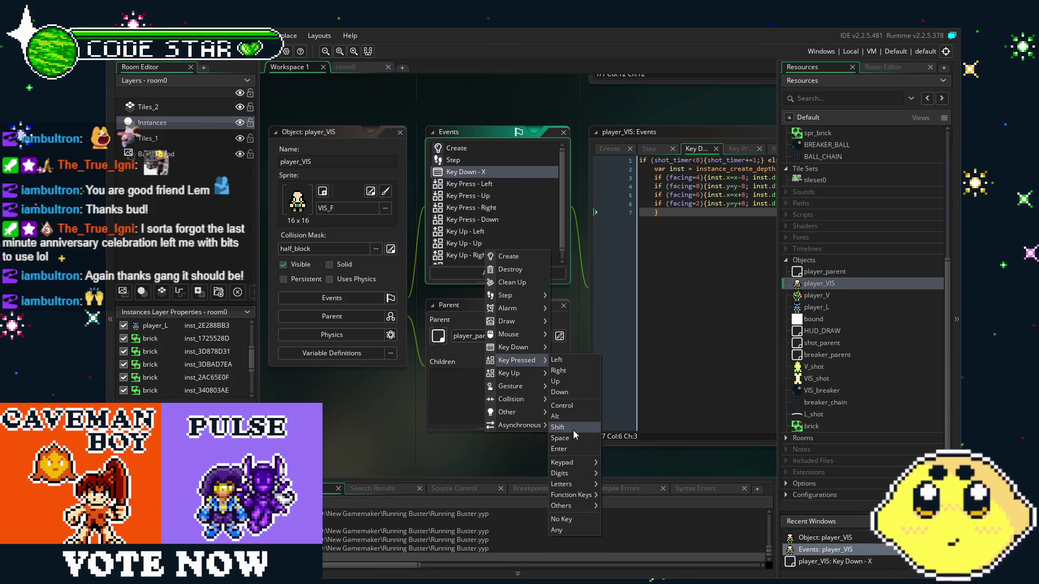
pyautogui.moveTo(567, 486)
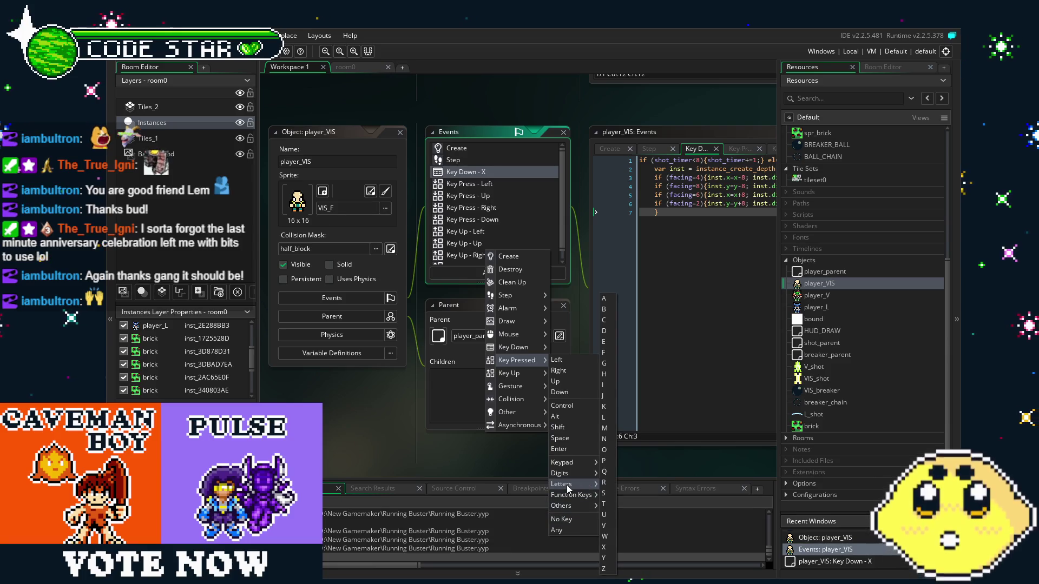
pyautogui.click(606, 571)
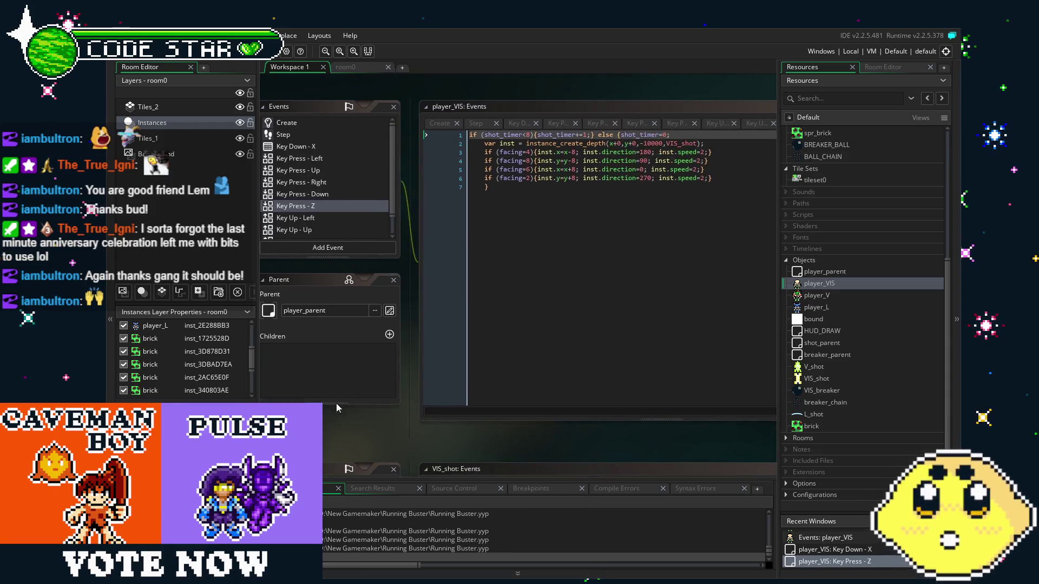
# - Change the Key Press - Z spawn line to create VIS_breaker instead of VIS_shot
pyautogui.click(568, 352)
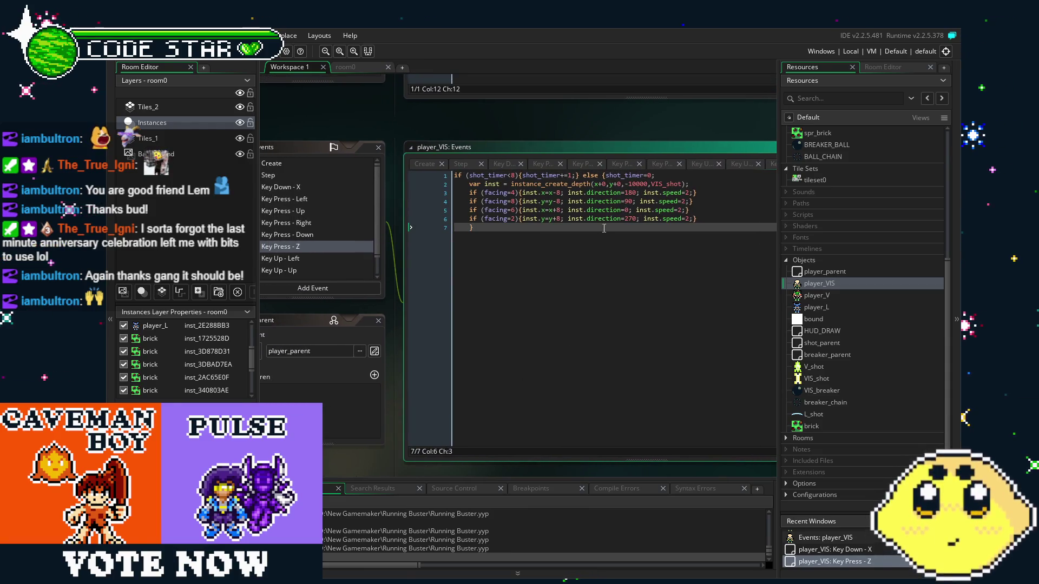
pyautogui.moveTo(539, 281); pyautogui.dragTo(551, 285)
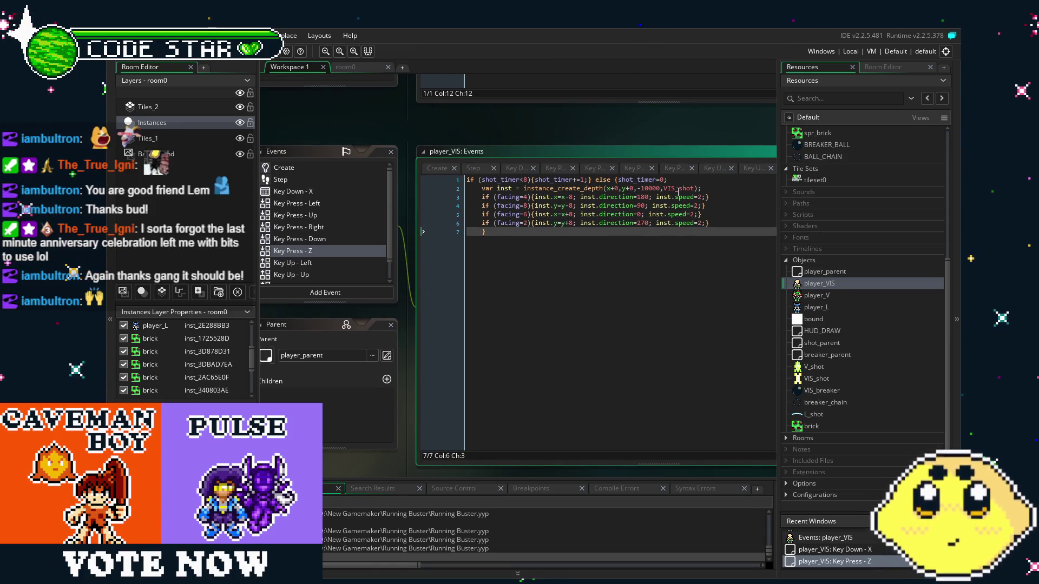
pyautogui.click(669, 189)
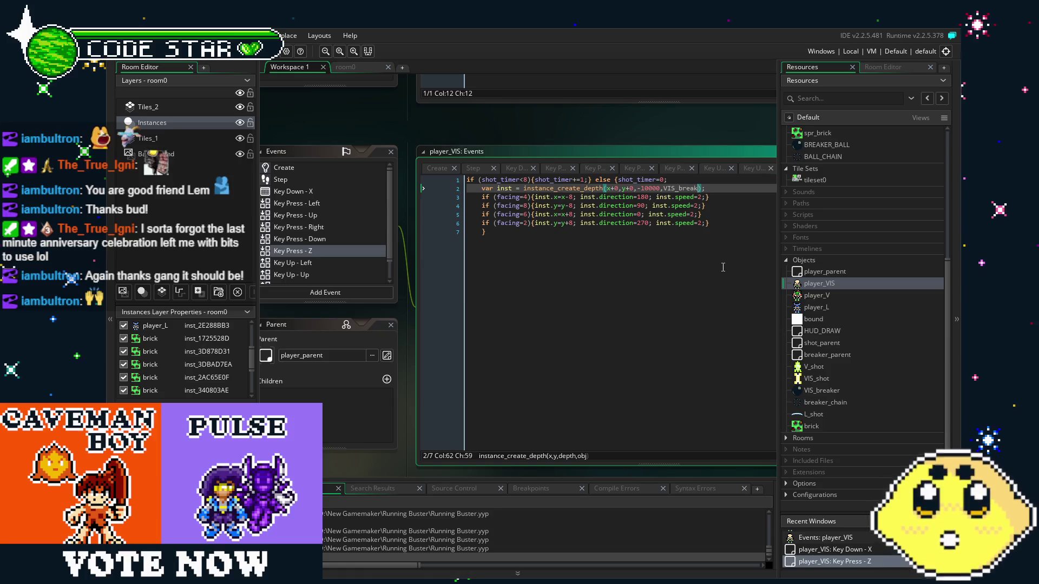
pyautogui.write('er')
pyautogui.click(703, 290)
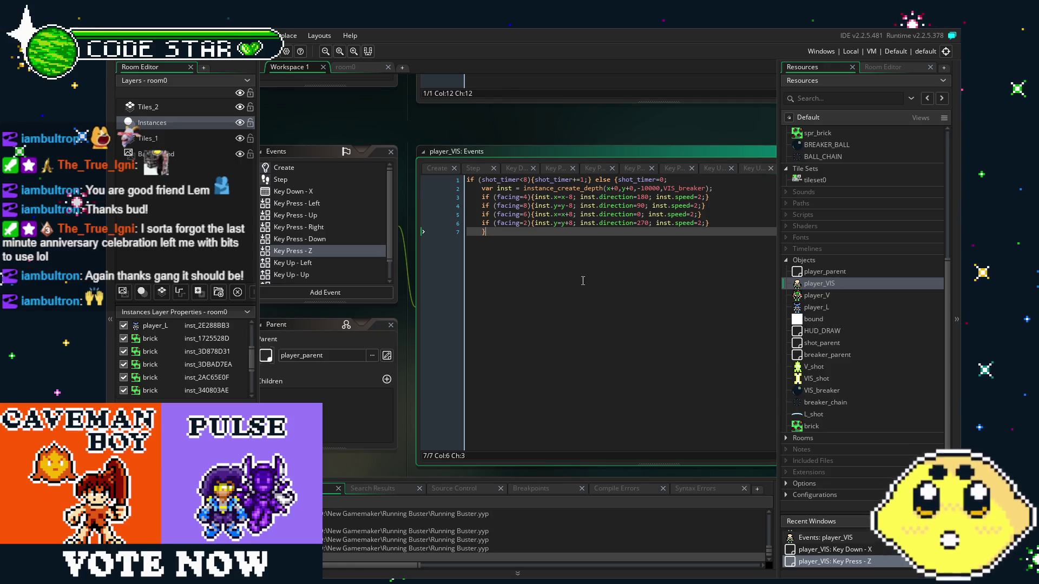
# - Check VIS_breaker's Create event, then return to room0 and select the player_L instance
pyautogui.doubleClick(821, 390)
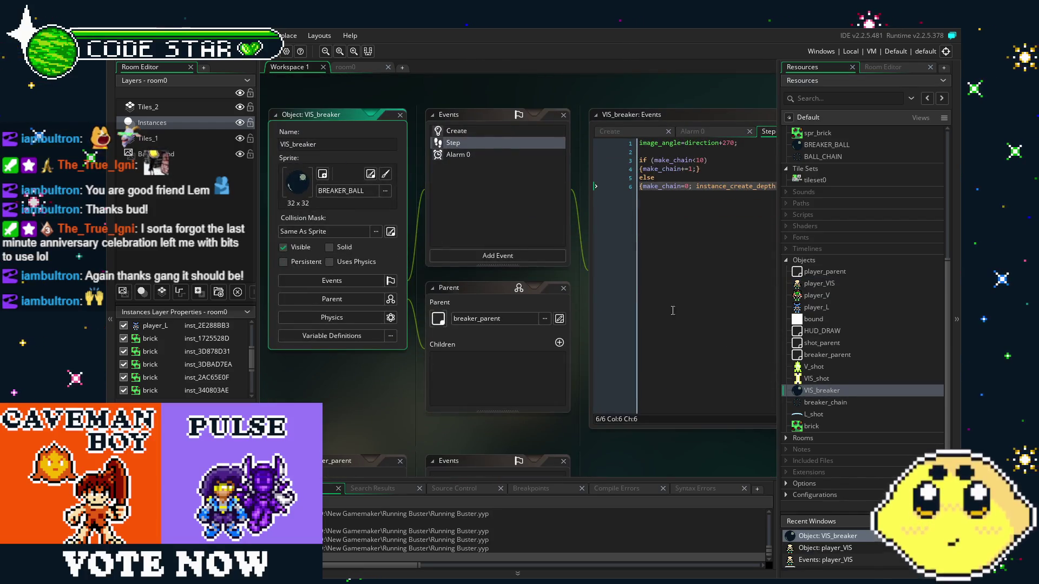
pyautogui.click(499, 134)
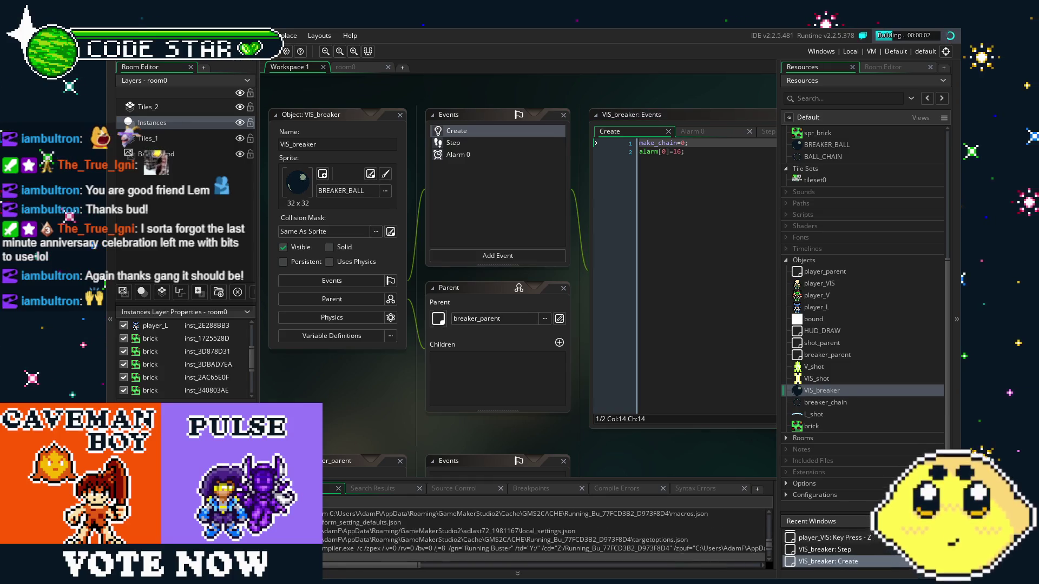
pyautogui.click(366, 71)
pyautogui.click(449, 253)
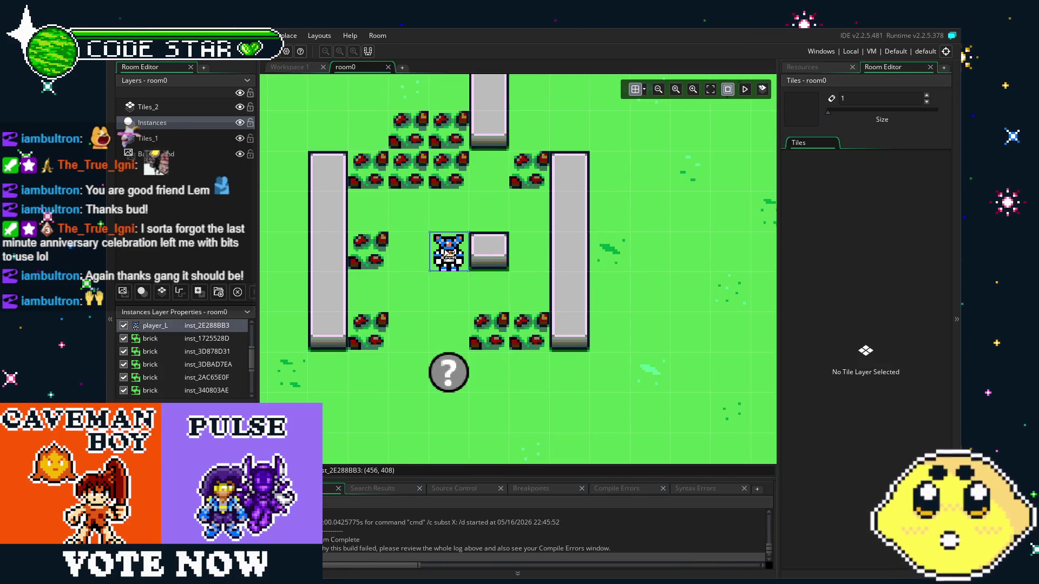
# - Replace player_L in room0 with a player_VIS instance beside the central block
pyautogui.press('Delete')
pyautogui.click(802, 67)
pyautogui.moveTo(819, 283)
pyautogui.mouseDown()
pyautogui.moveTo(453, 283)
pyautogui.moveTo(461, 270)
pyautogui.mouseUp()
pyautogui.click(644, 90)
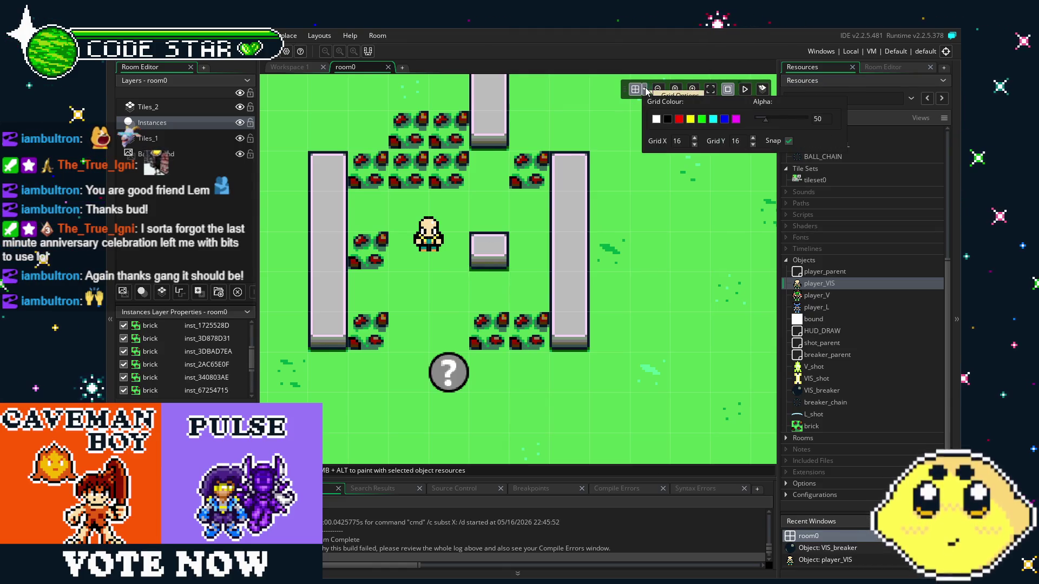
pyautogui.moveTo(430, 218)
pyautogui.mouseDown()
pyautogui.moveTo(471, 298)
pyautogui.moveTo(471, 218)
pyautogui.moveTo(430, 218)
pyautogui.mouseUp()
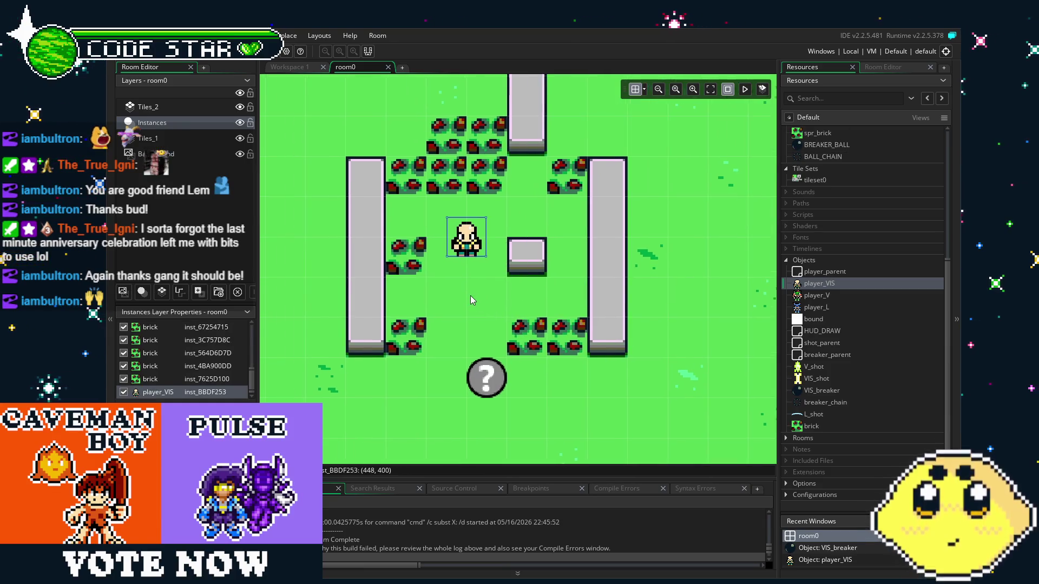
pyautogui.click(469, 295)
# - Build and run the game with F5
pyautogui.scroll(1, 469, 295)
pyautogui.scroll(1, 470, 295)
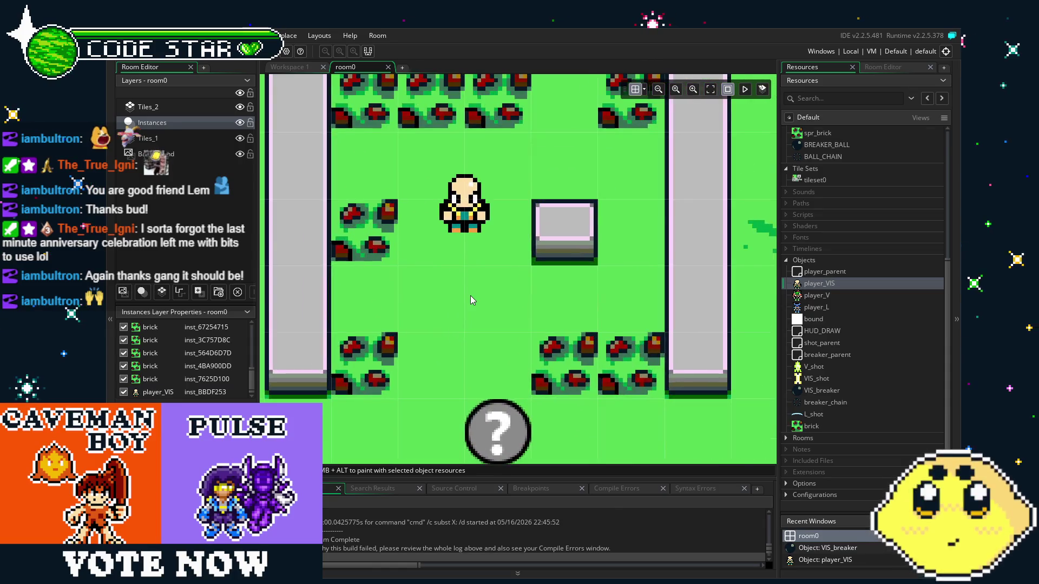
pyautogui.scroll(-2, 475, 301)
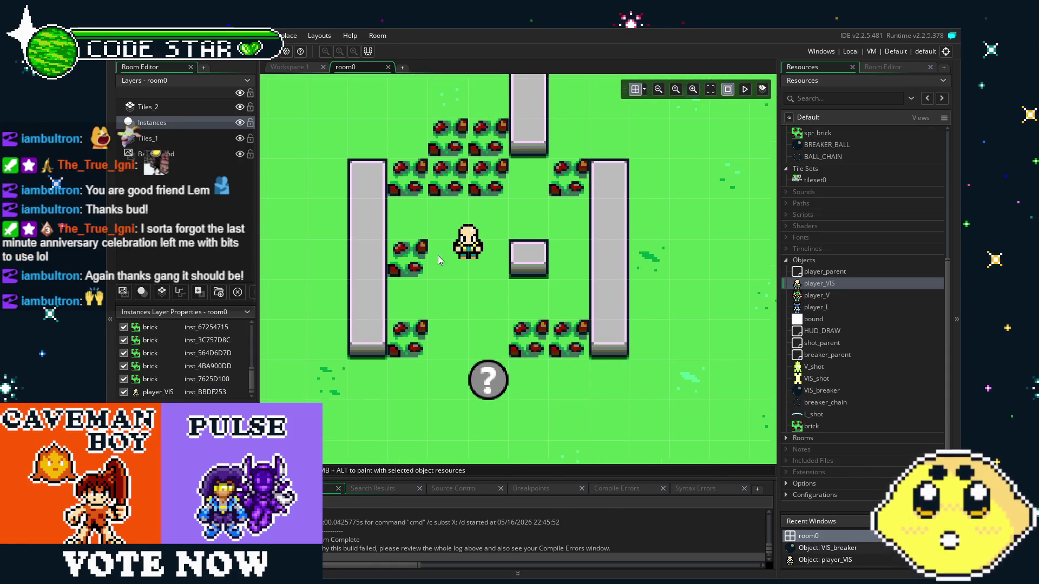
pyautogui.press('F5')
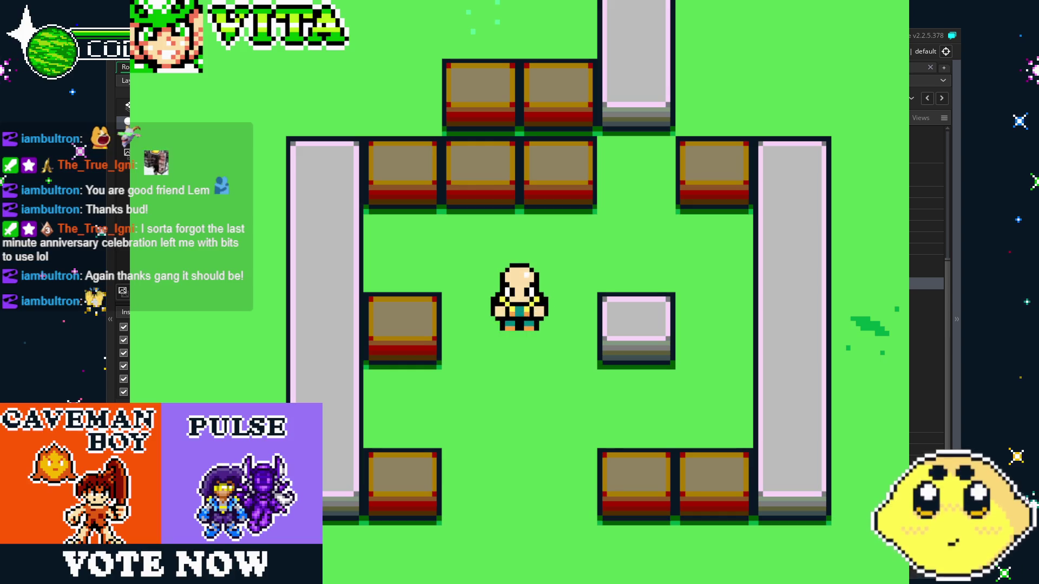
# - Walk the player down, left, up and right in the running game
pyautogui.press('Down')
pyautogui.press('Down')
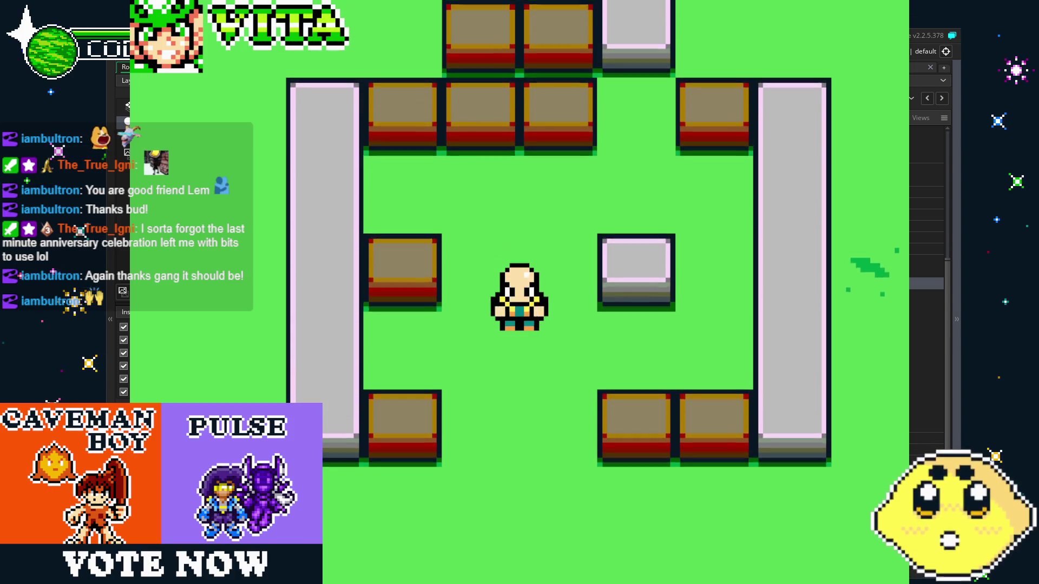
pyautogui.press('Left')
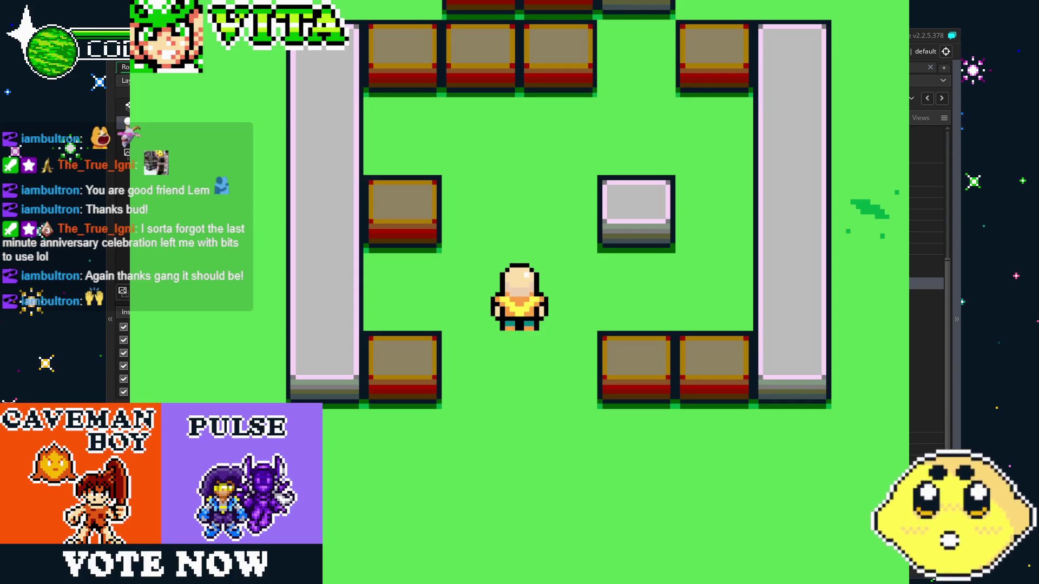
pyautogui.press('Up')
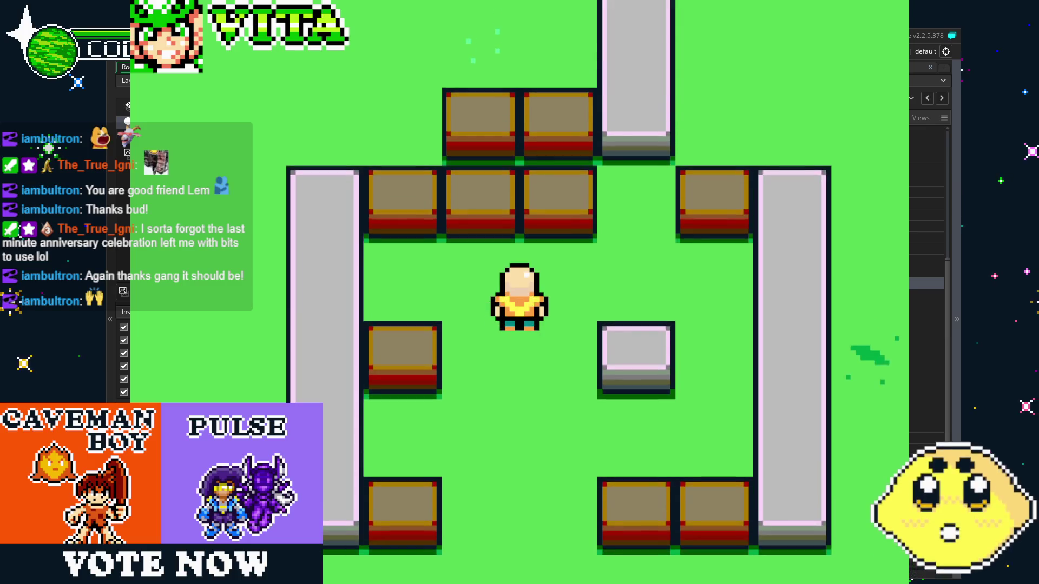
pyautogui.press('Down')
pyautogui.press('Right')
pyautogui.press('Up')
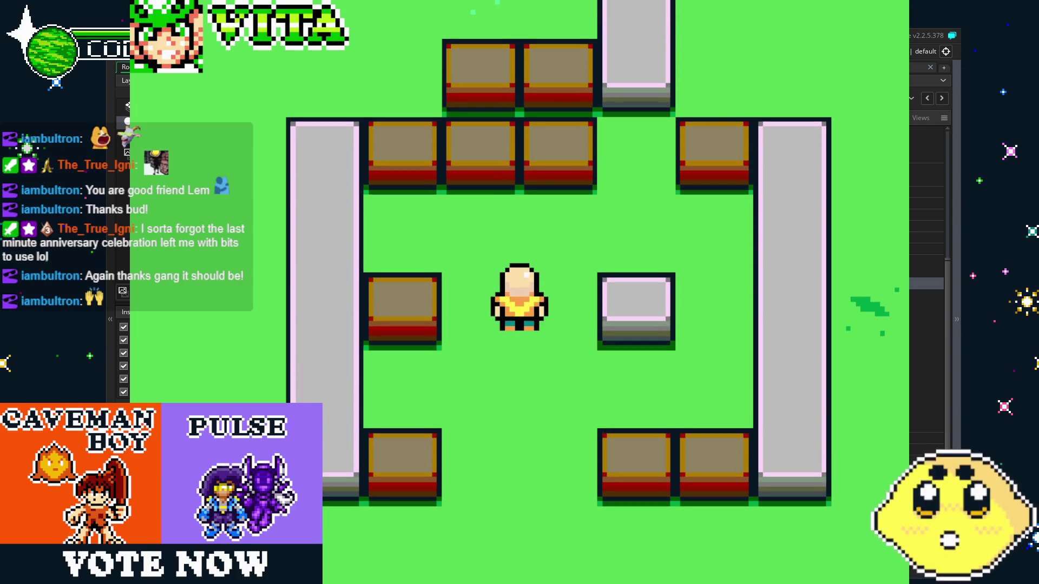
pyautogui.press('Down')
# - Fire projectiles with X, close the game, and reopen player_VIS
pyautogui.press('x')
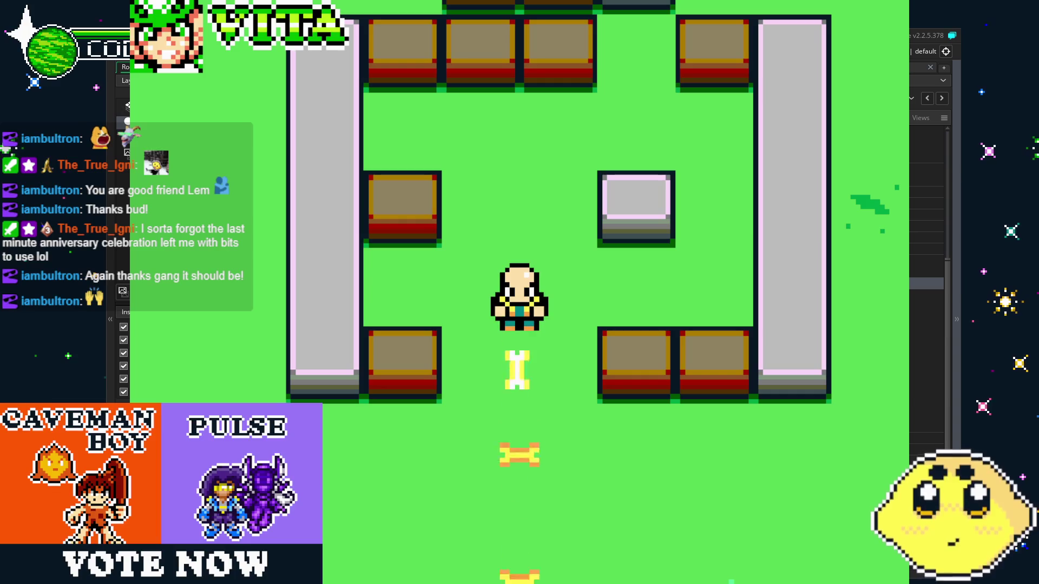
pyautogui.press('Right')
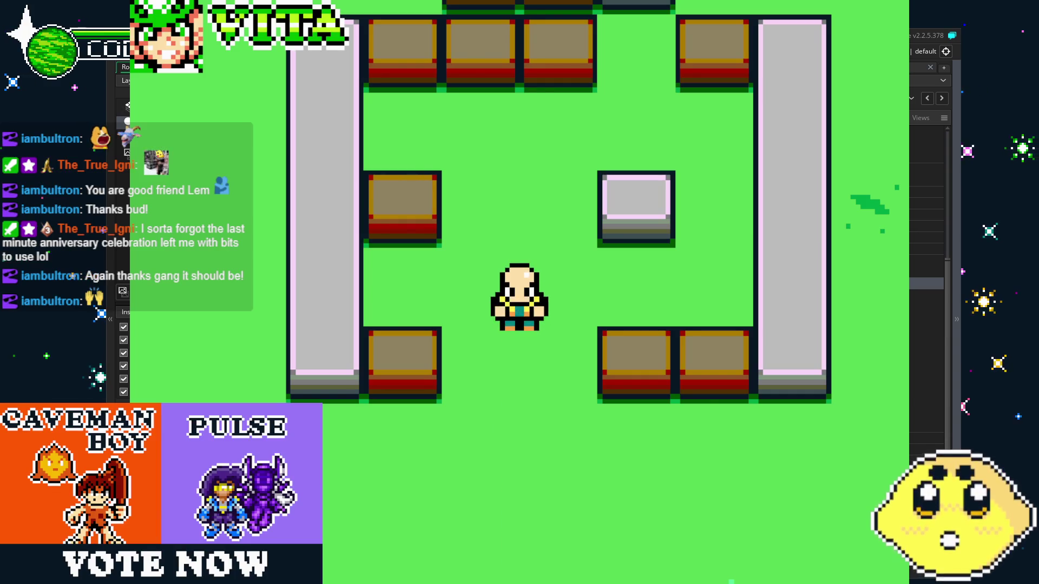
pyautogui.press('Escape')
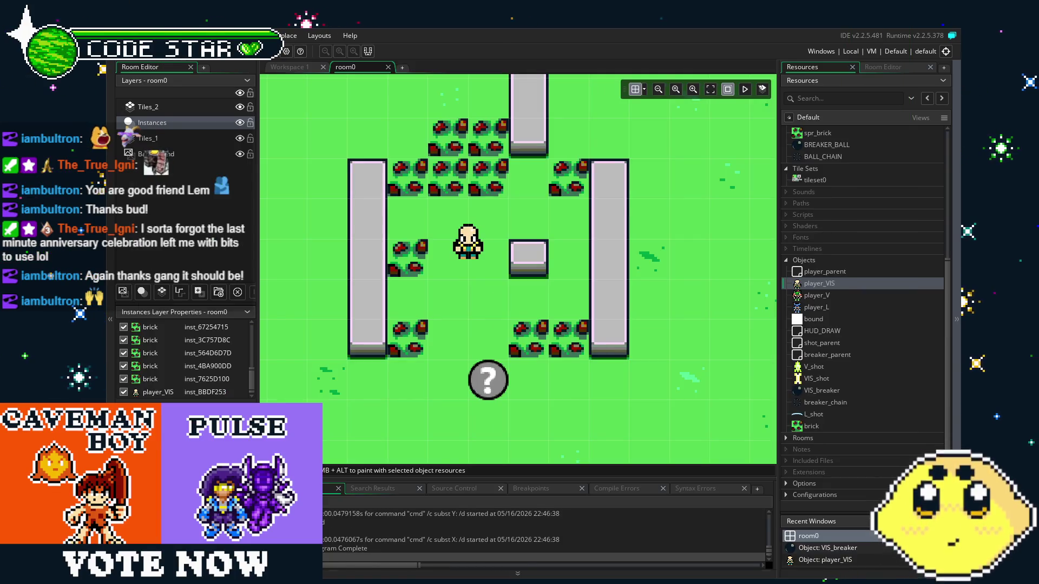
pyautogui.doubleClick(829, 287)
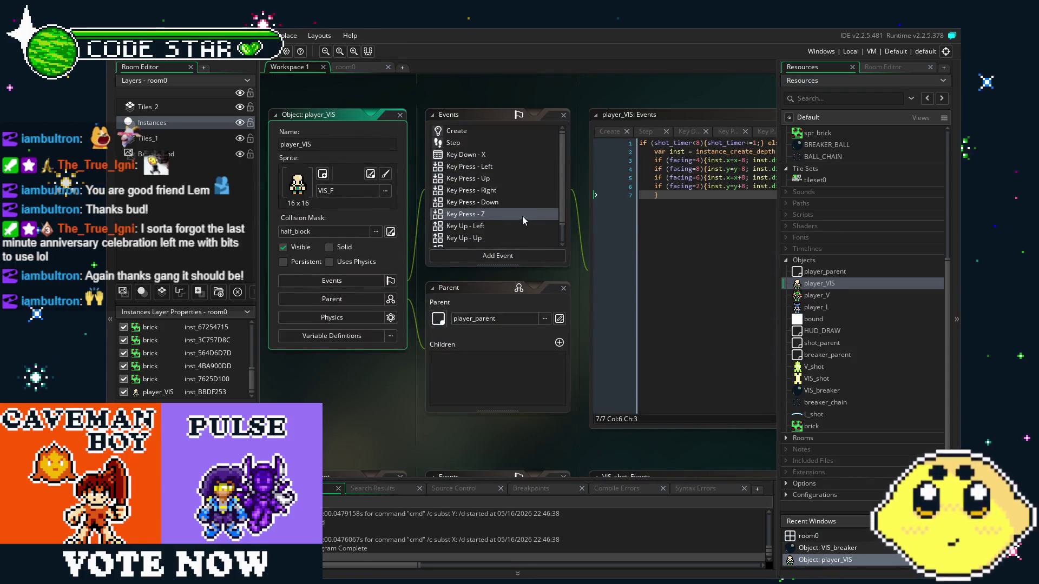
# - Strip the shot_timer condition and its closing brace from Key Press - Z, then run the game
pyautogui.click(523, 215)
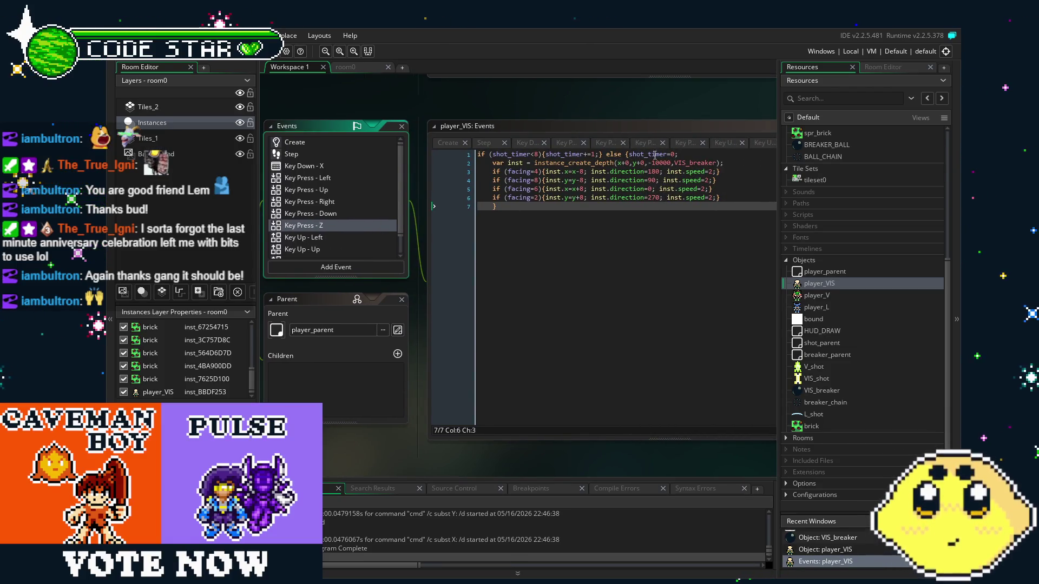
pyautogui.moveTo(689, 155); pyautogui.dragTo(456, 160)
pyautogui.press('BackSpace')
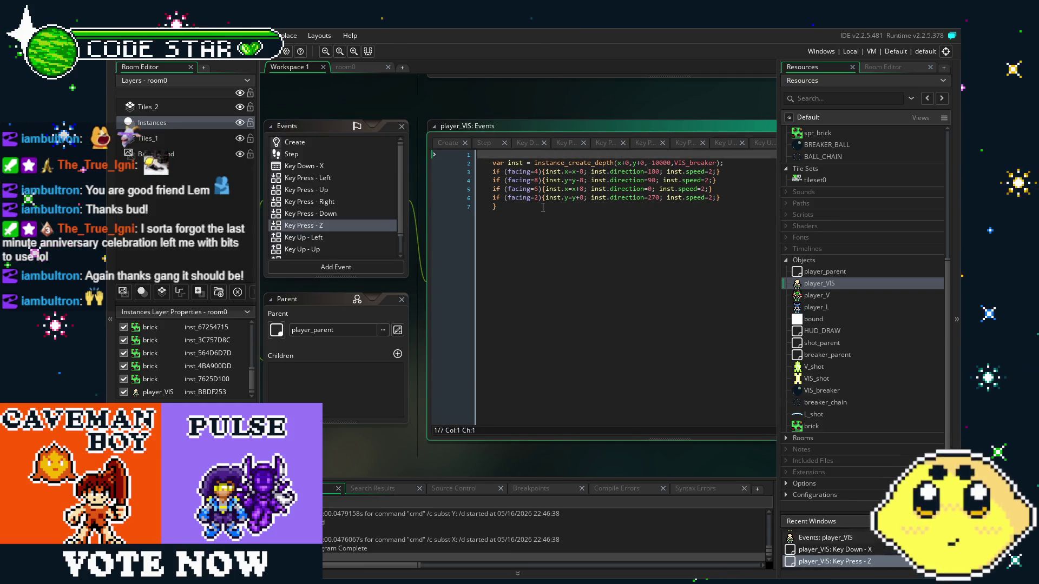
pyautogui.hotkey('ctrl', 'End')
pyautogui.press('BackSpace')
pyautogui.press('BackSpace')
pyautogui.press('BackSpace')
pyautogui.hotkey('ctrl', 'Home')
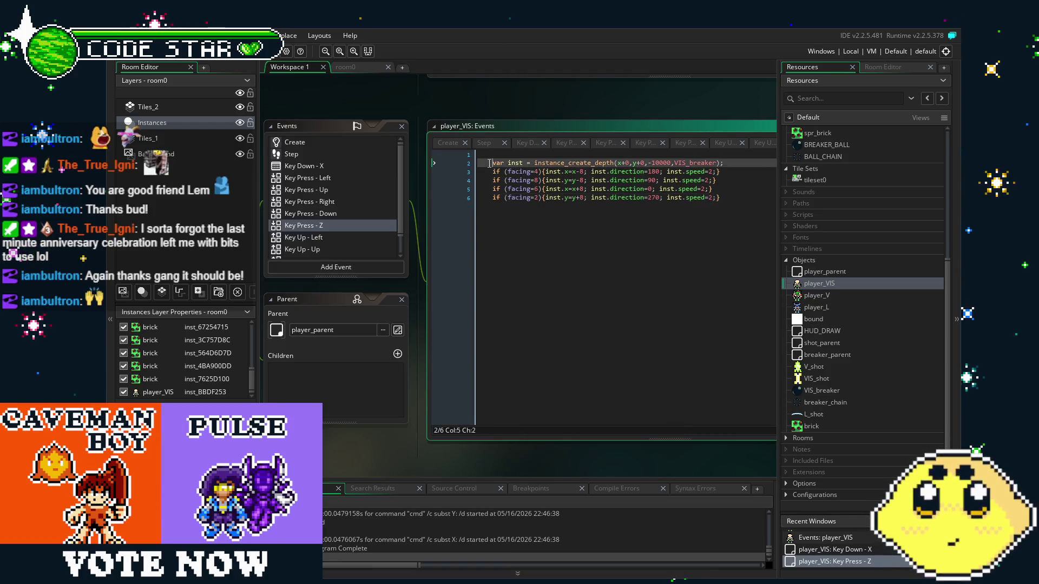
pyautogui.press('Delete')
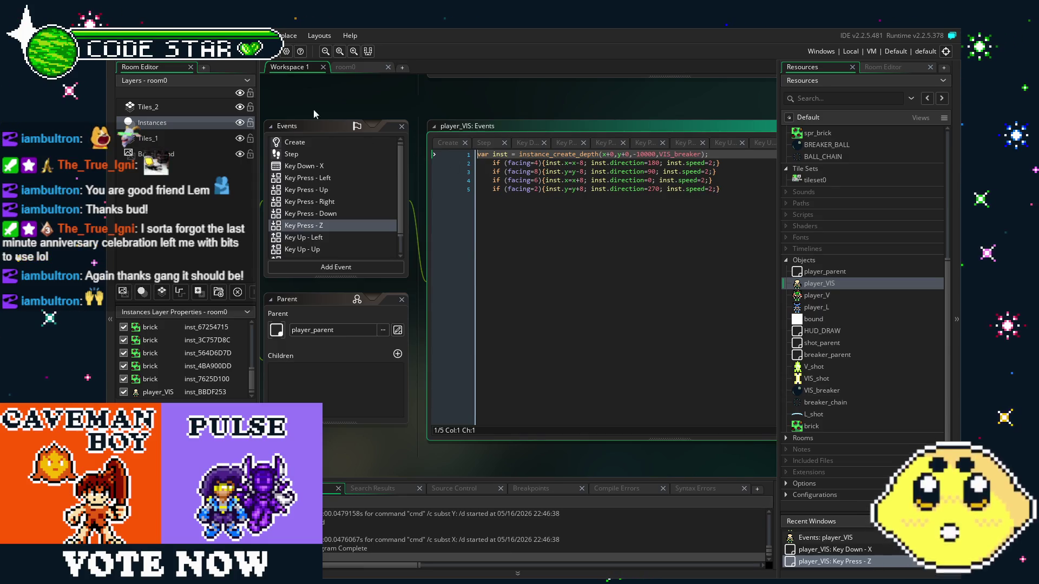
pyautogui.click(243, 52)
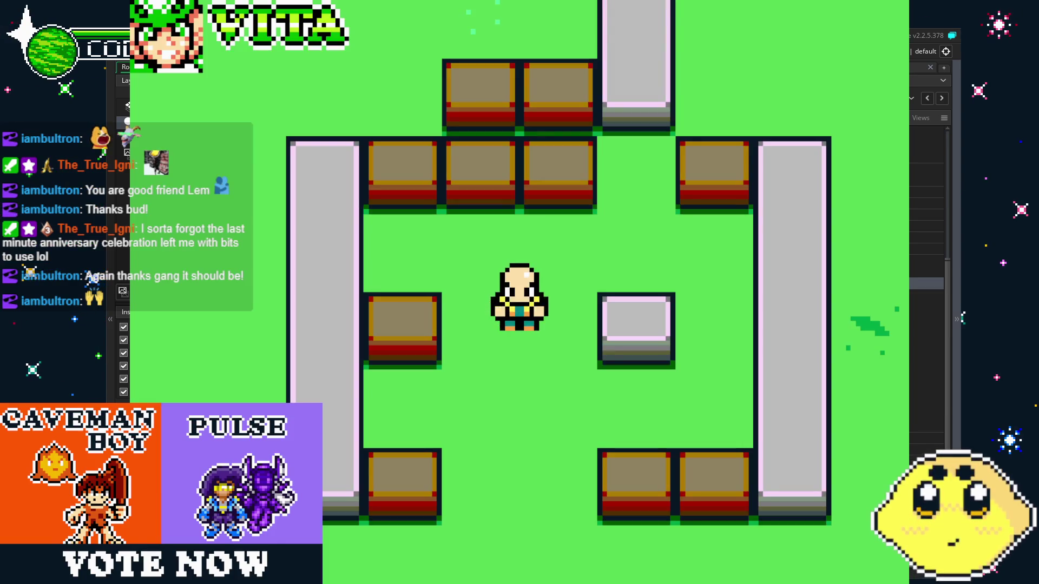
pyautogui.press('z')
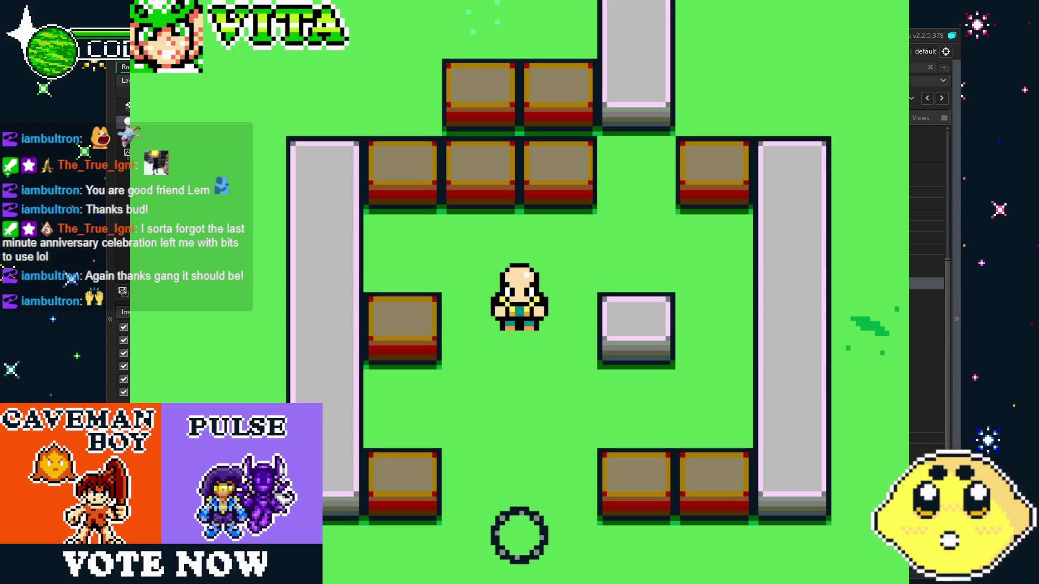
pyautogui.press('Up')
pyautogui.press('Down')
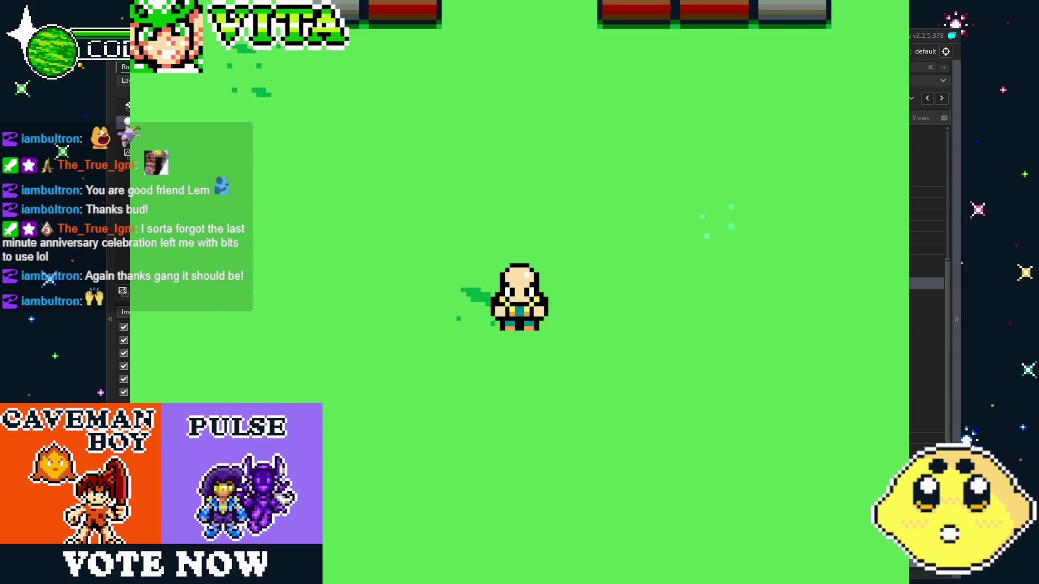
pyautogui.press('Up')
pyautogui.press('Down')
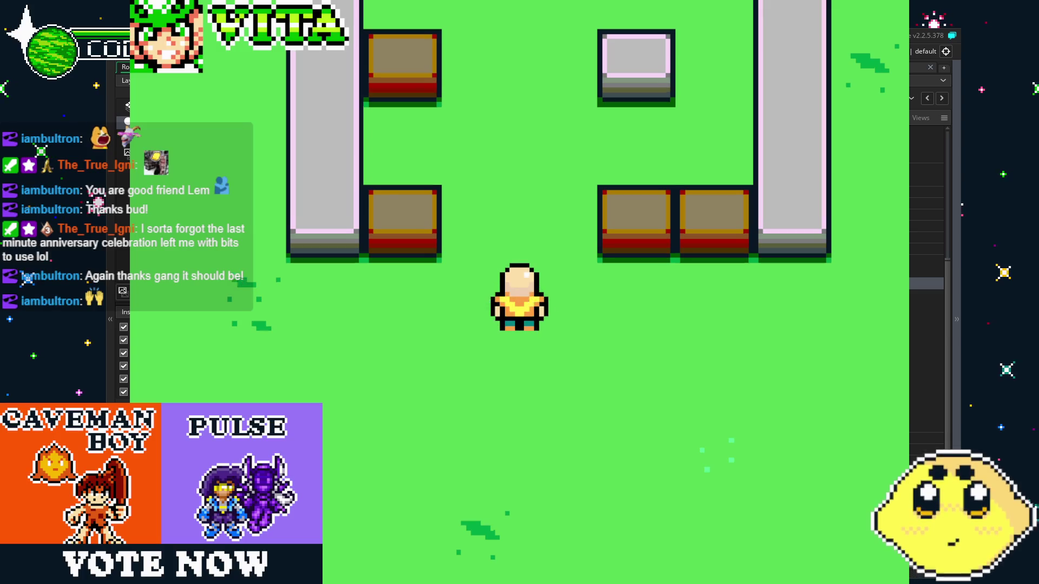
pyautogui.press('Up')
pyautogui.press('Right')
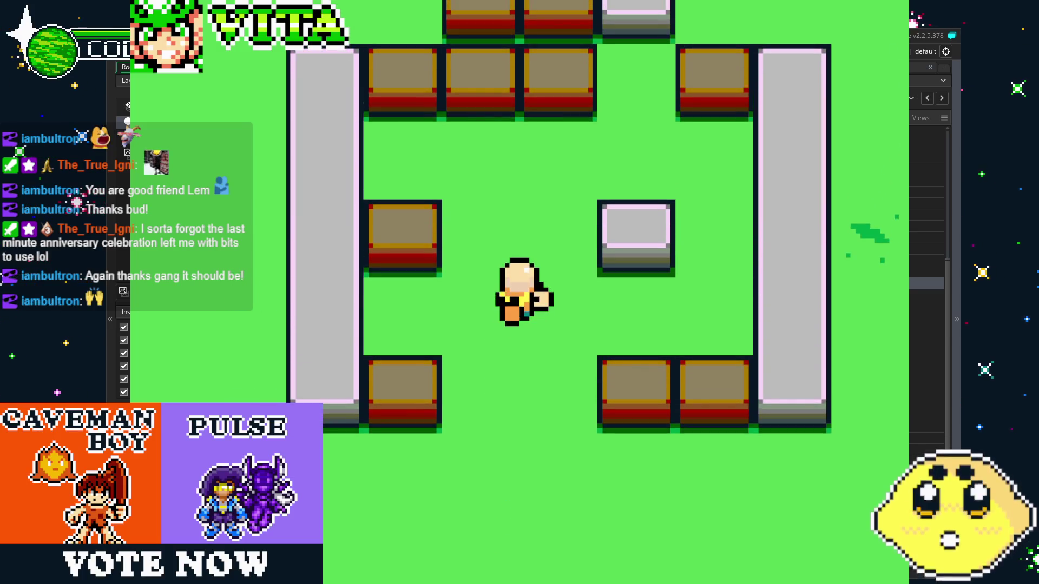
pyautogui.press('Up')
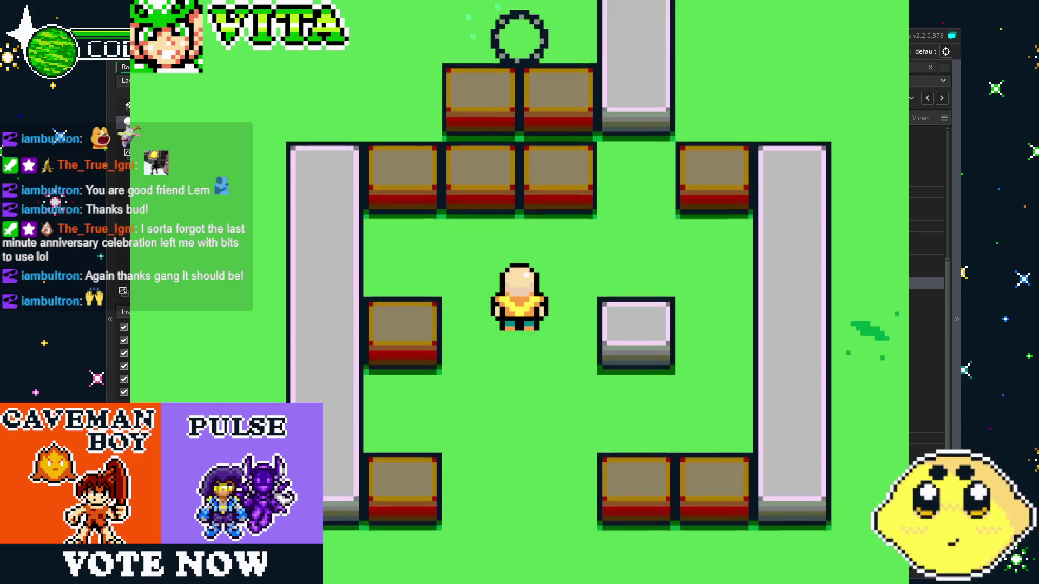
pyautogui.press('Up')
pyautogui.press('Down')
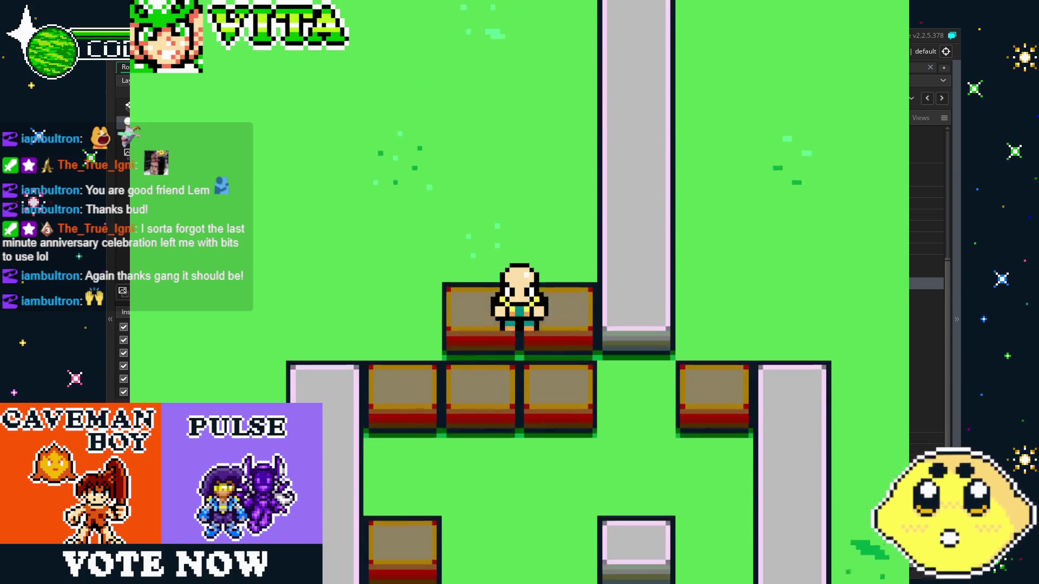
pyautogui.press('Right')
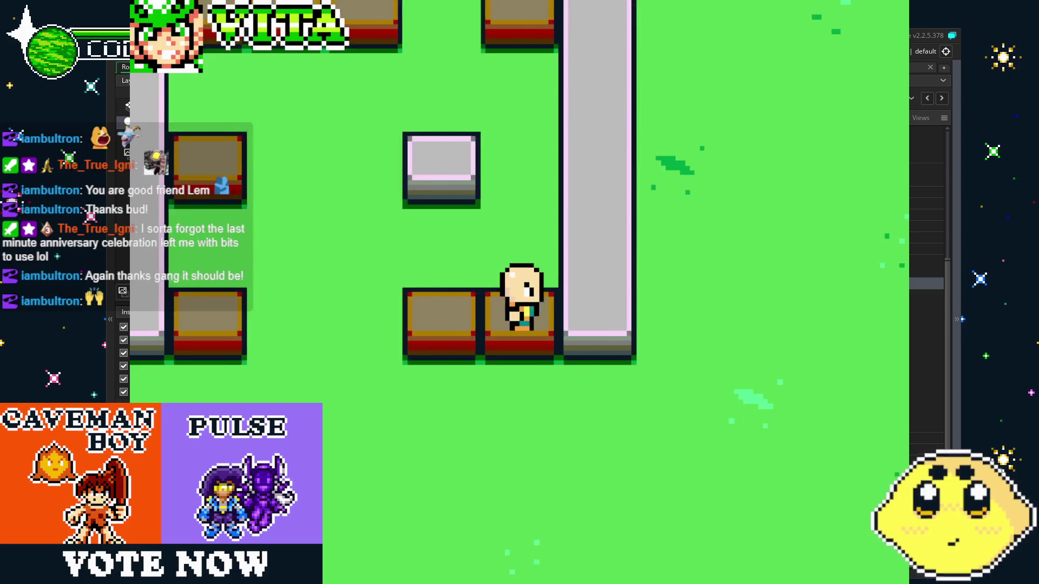
pyautogui.press('Down')
pyautogui.press('Left')
pyautogui.press('Up')
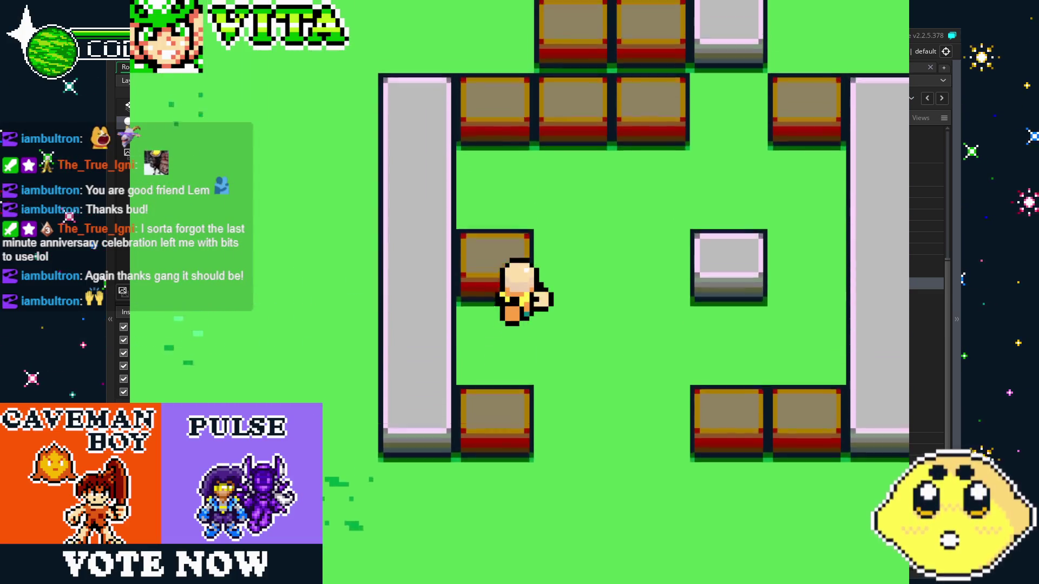
pyautogui.press('Right')
pyautogui.press('Right')
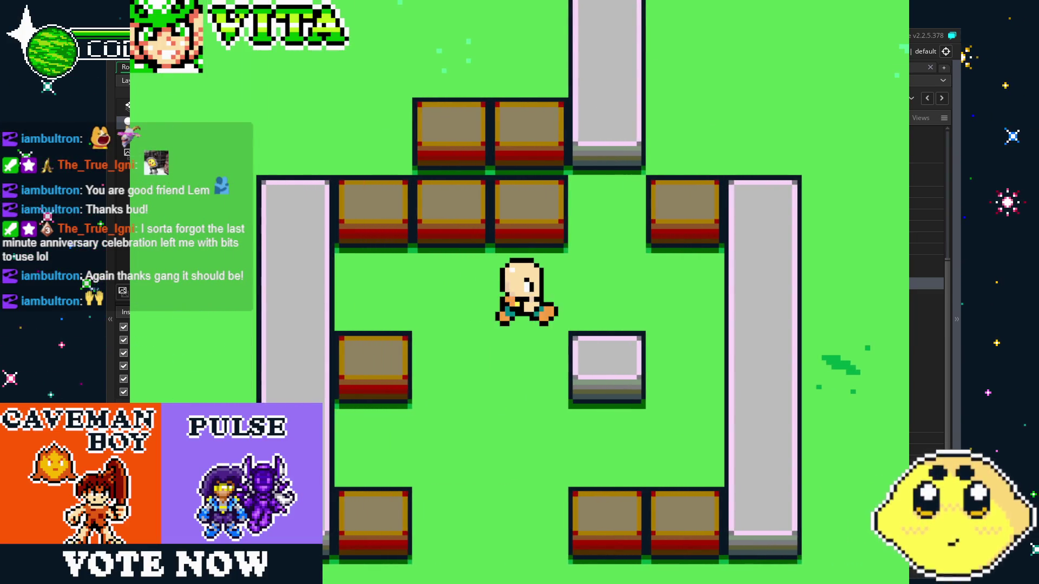
pyautogui.press('Escape')
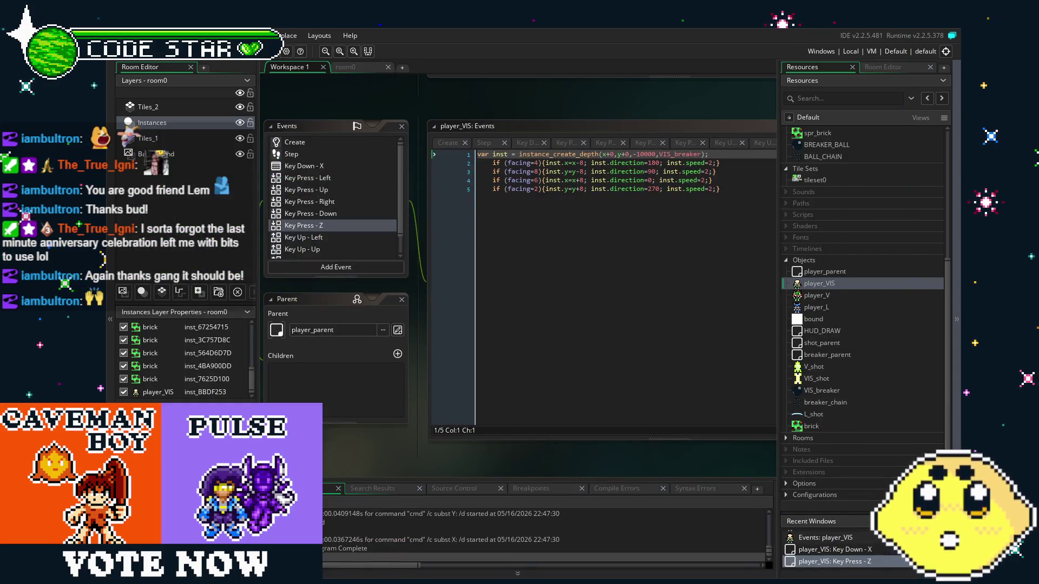
# - Copy player_L's brick collision check into player_VIS's Step event after line 3
pyautogui.moveTo(423, 401); pyautogui.dragTo(499, 394)
pyautogui.doubleClick(385, 151)
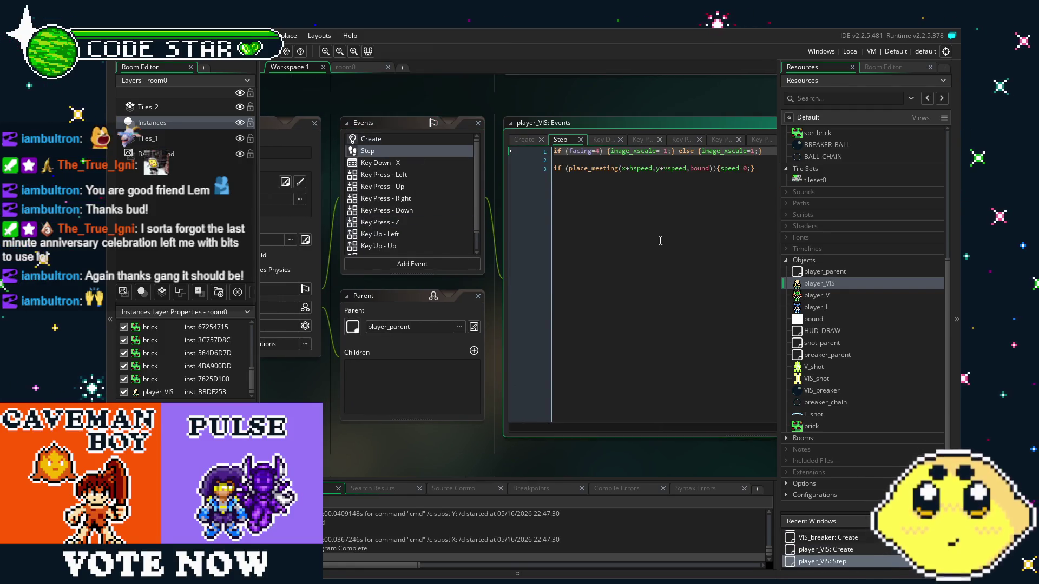
pyautogui.doubleClick(816, 307)
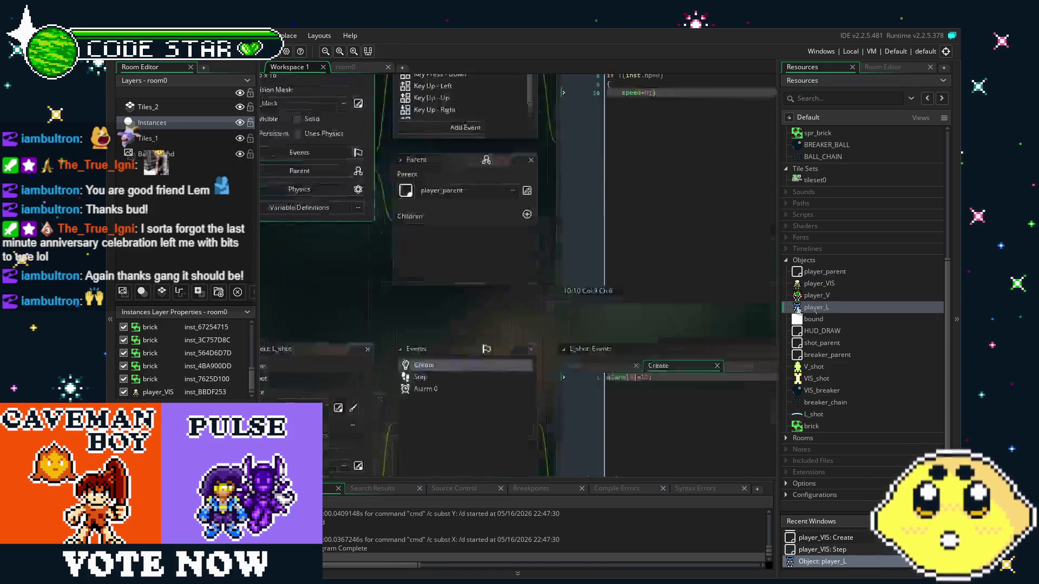
pyautogui.doubleClick(449, 140)
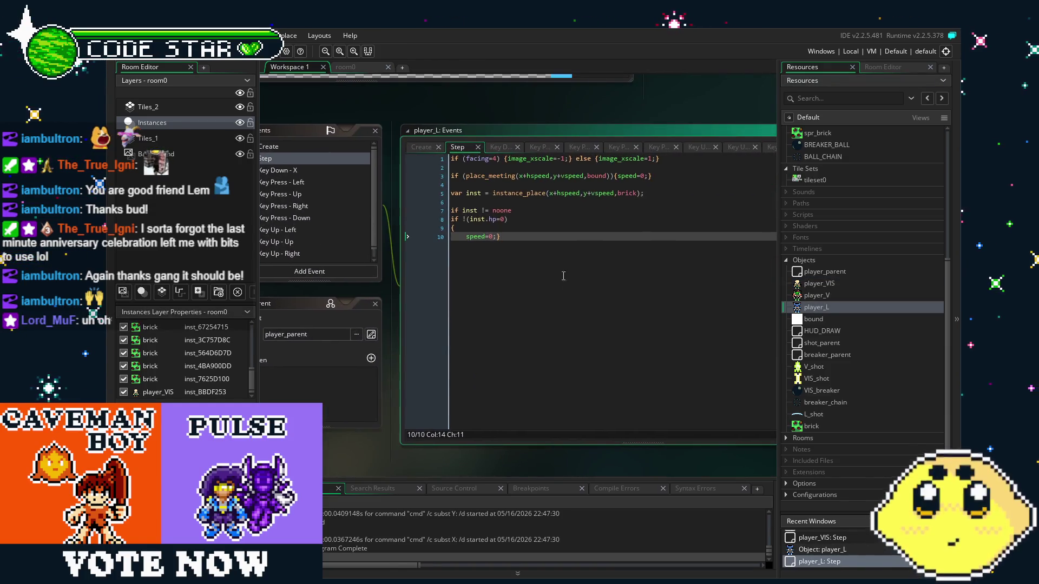
pyautogui.moveTo(560, 238)
pyautogui.mouseDown()
pyautogui.moveTo(425, 210)
pyautogui.moveTo(405, 192)
pyautogui.mouseUp()
pyautogui.hotkey('ctrl', 'c')
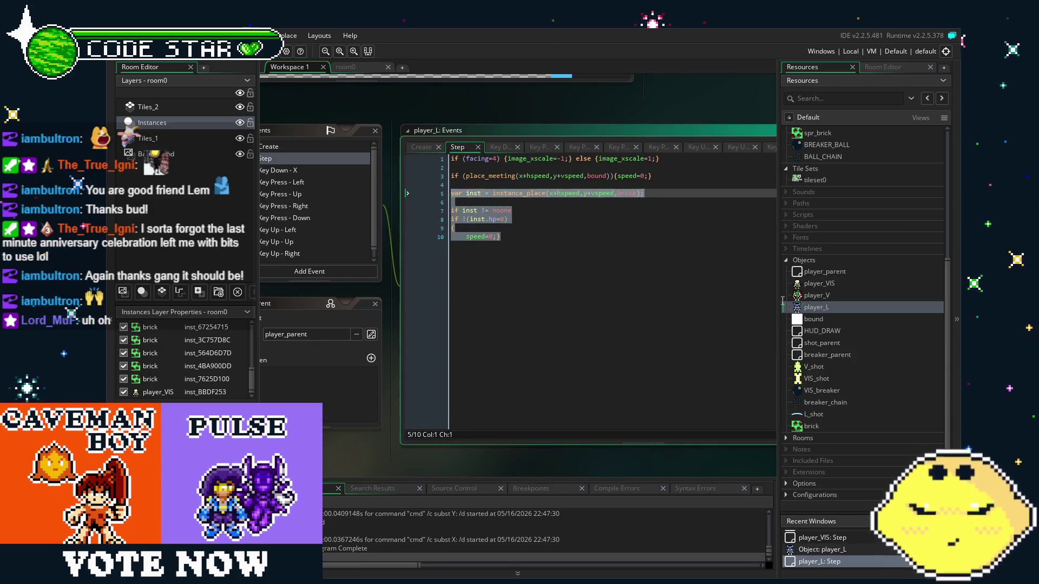
pyautogui.doubleClick(818, 283)
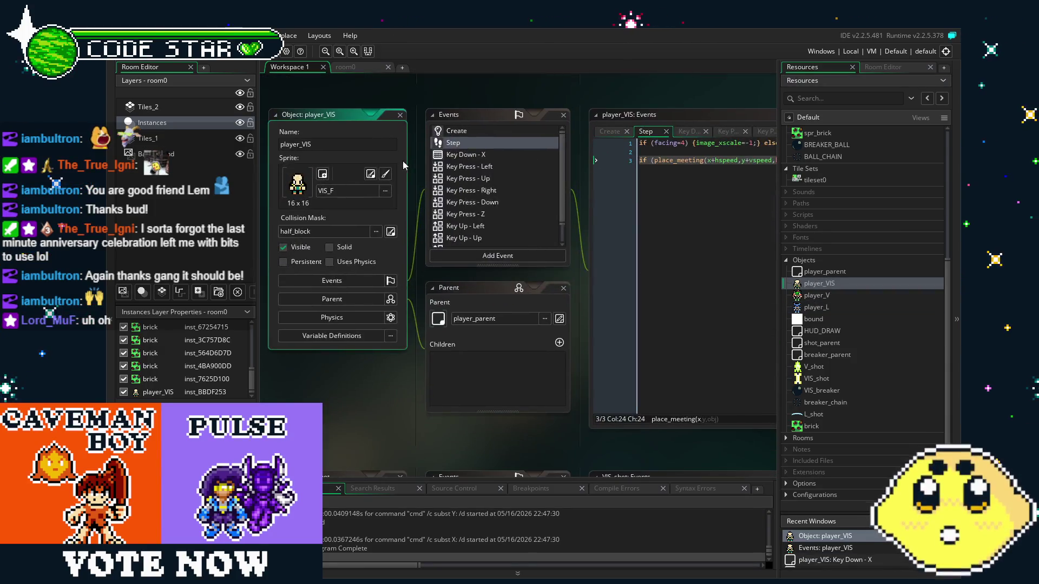
pyautogui.click(668, 221)
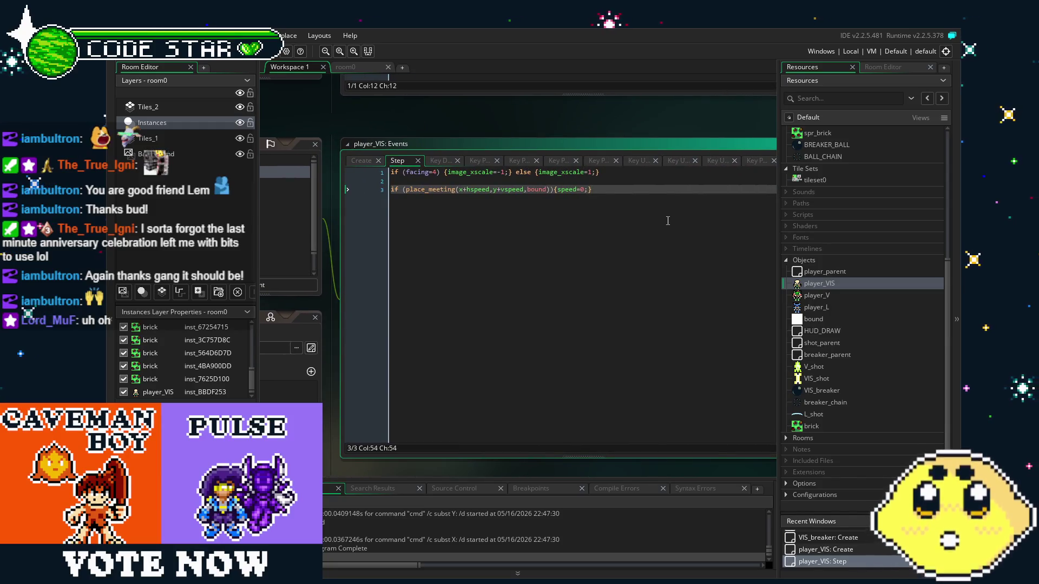
pyautogui.press('Return')
pyautogui.press('Return')
pyautogui.hotkey('ctrl', 'v')
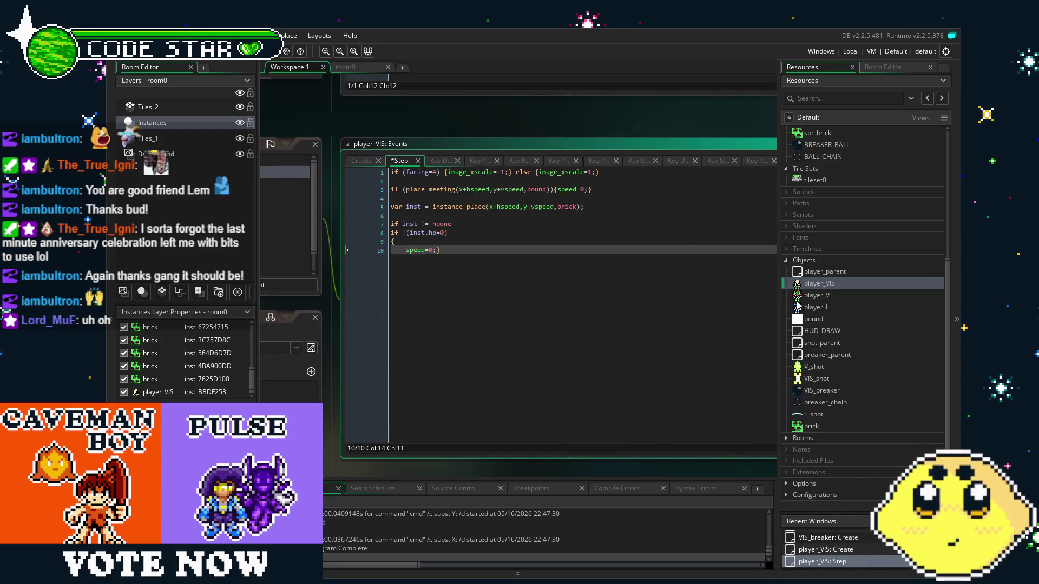
# - Paste the same brick-blocking check into player_V's Step event after line 3
pyautogui.doubleClick(810, 297)
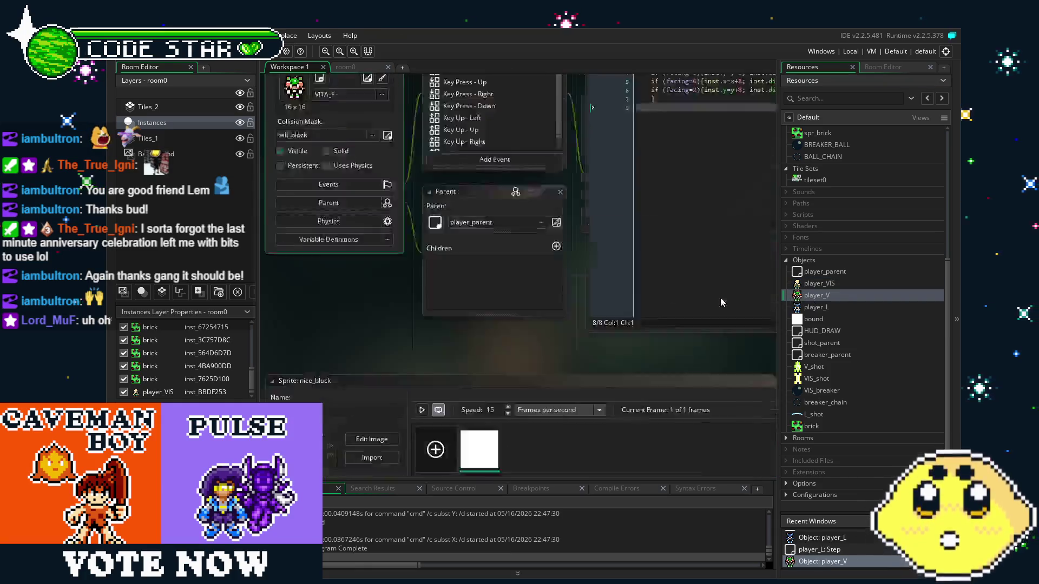
pyautogui.doubleClick(473, 143)
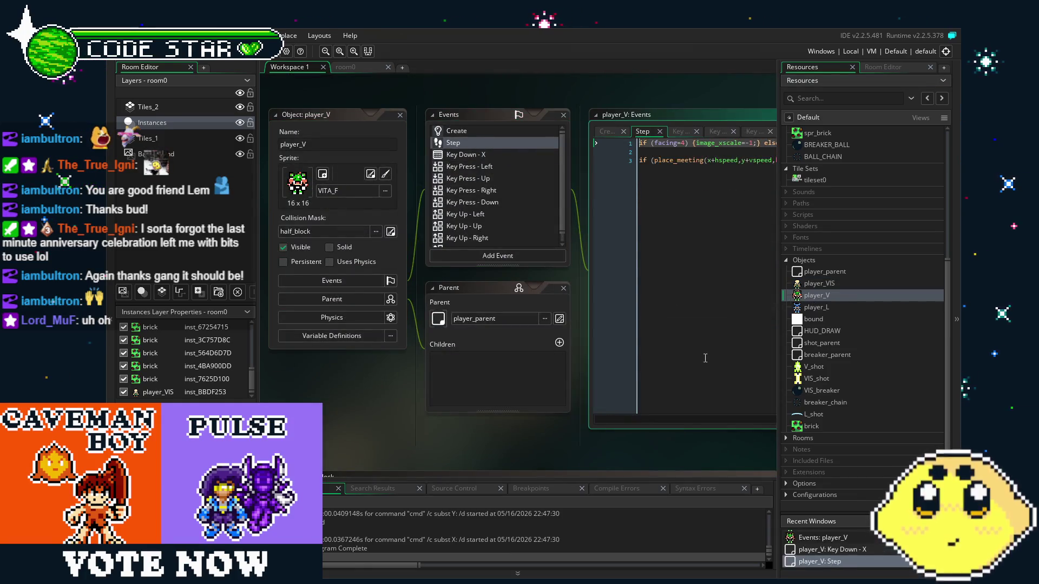
pyautogui.click(620, 236)
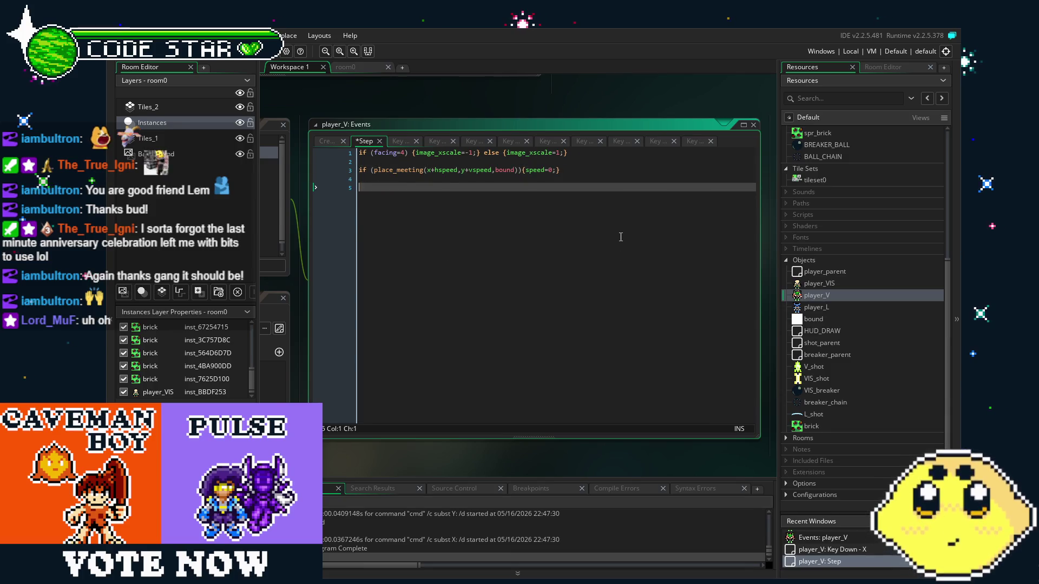
pyautogui.hotkey('ctrl', 'v')
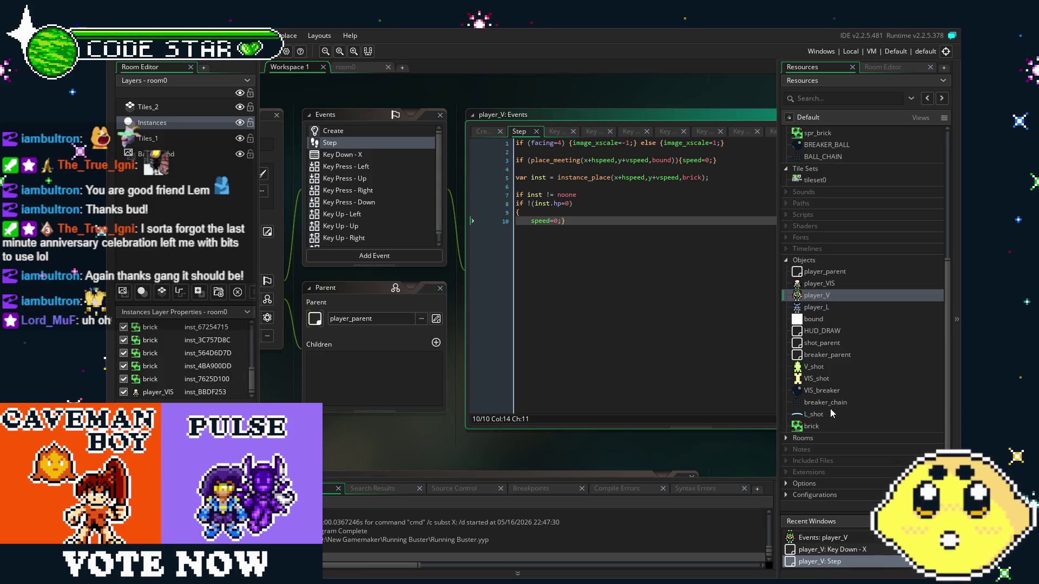
pyautogui.doubleClick(821, 390)
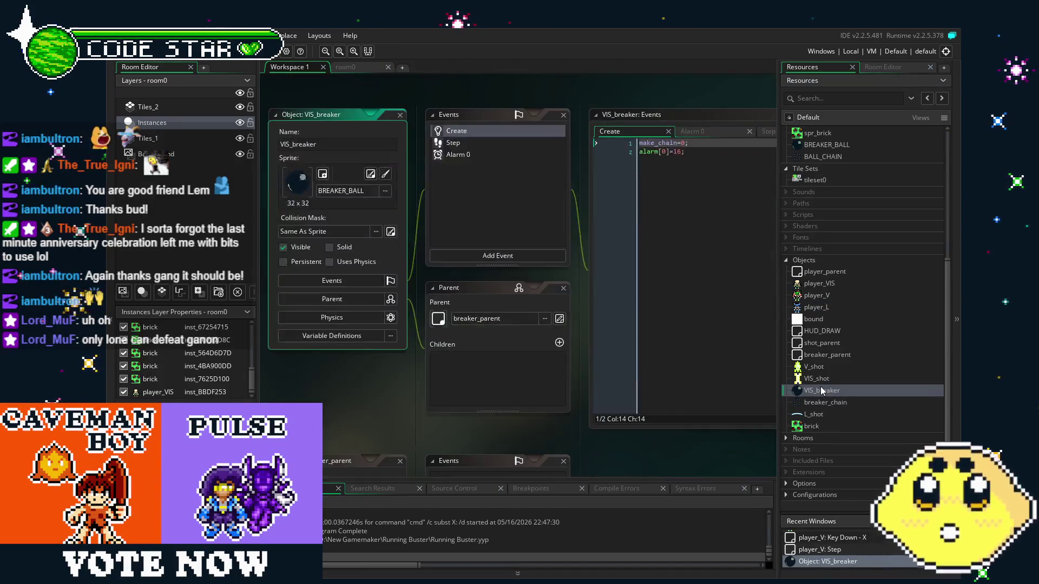
# - Open the brick object and show its shot_parent collision event code
pyautogui.doubleClick(814, 427)
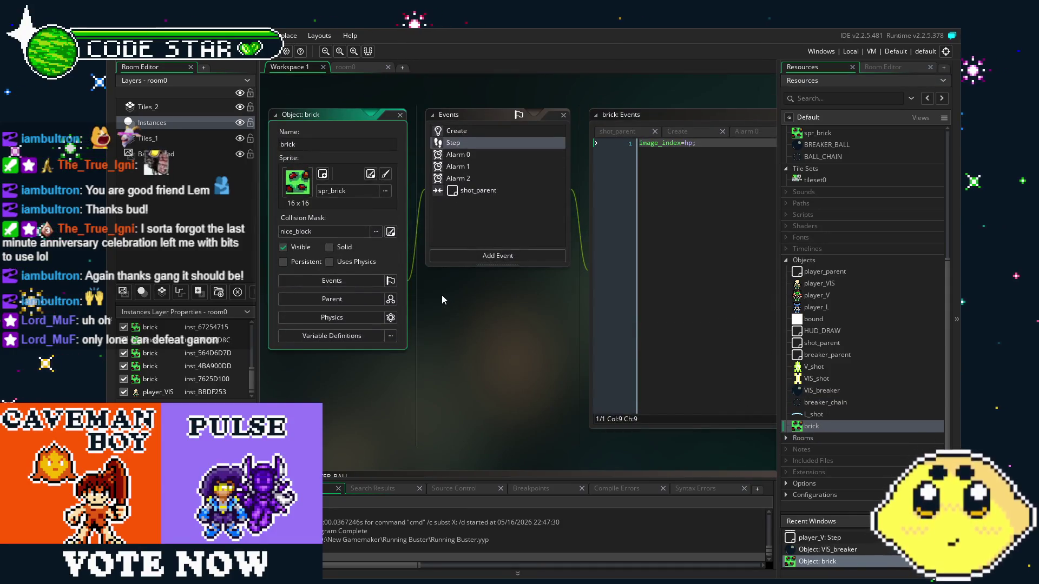
pyautogui.moveTo(456, 344)
pyautogui.mouseDown()
pyautogui.moveTo(435, 362)
pyautogui.moveTo(426, 402)
pyautogui.mouseUp()
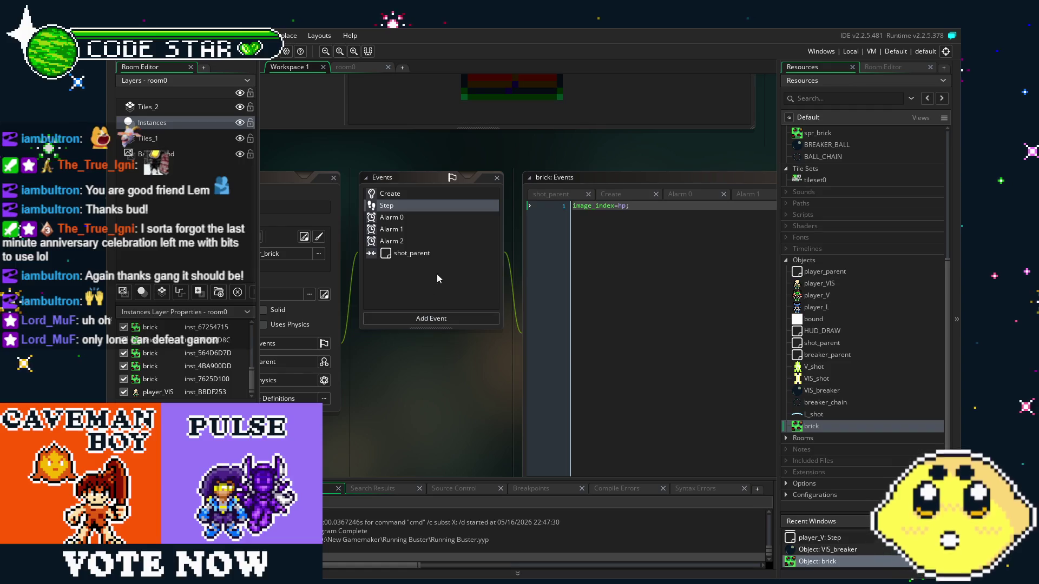
pyautogui.click(386, 253)
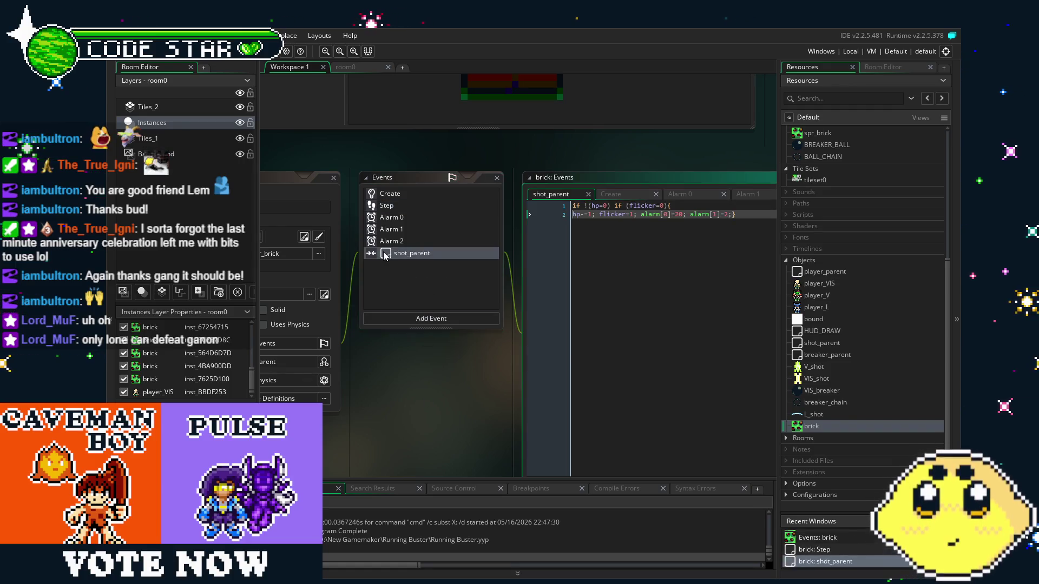
pyautogui.rightClick(384, 252)
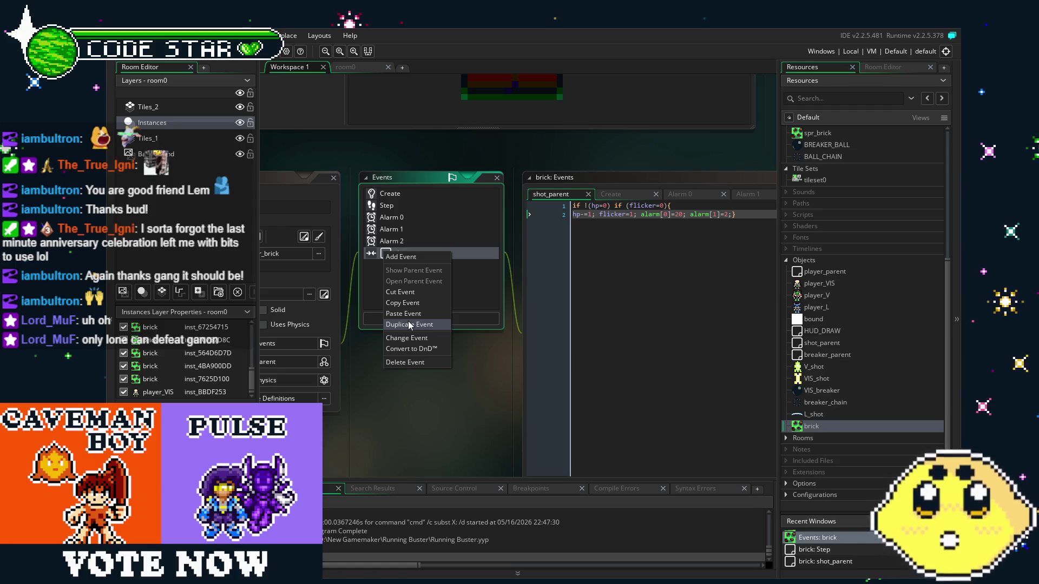
pyautogui.click(471, 303)
# - Browse the shot_parent event's Add Event and Change Event menus
pyautogui.rightClick(407, 258)
pyautogui.click(427, 319)
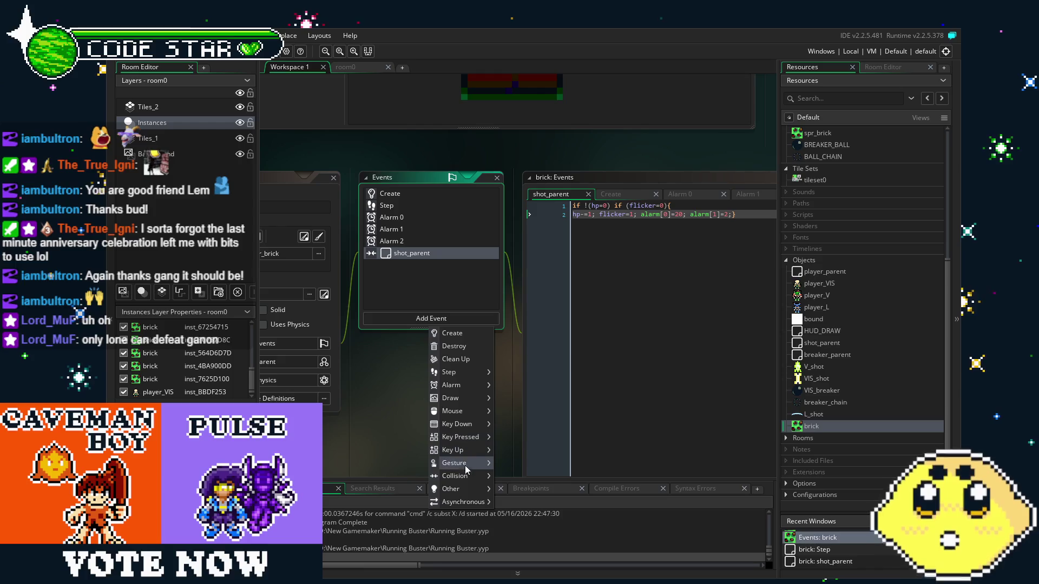
pyautogui.moveTo(464, 476)
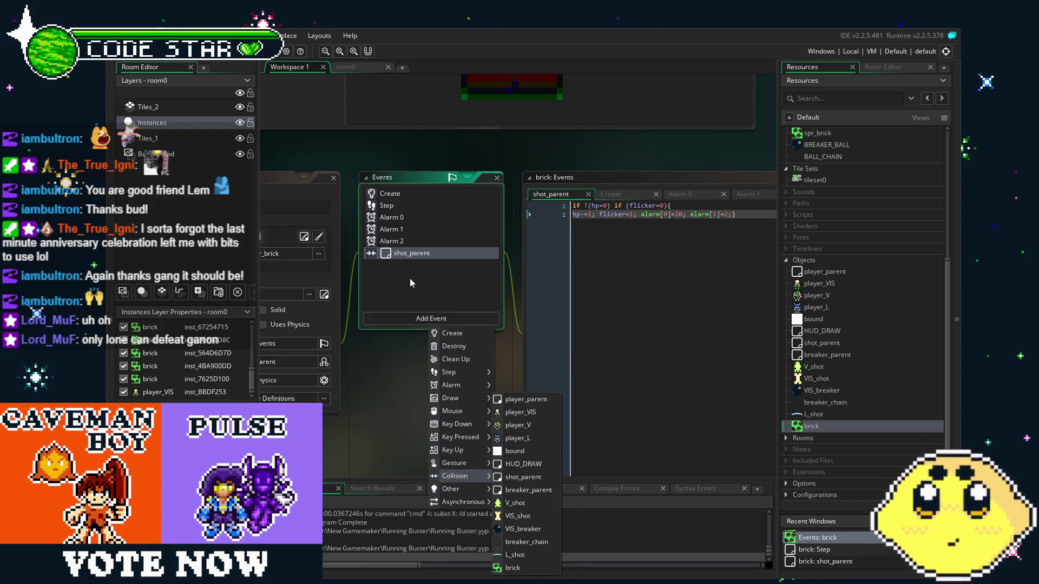
pyautogui.click(410, 279)
pyautogui.rightClick(411, 254)
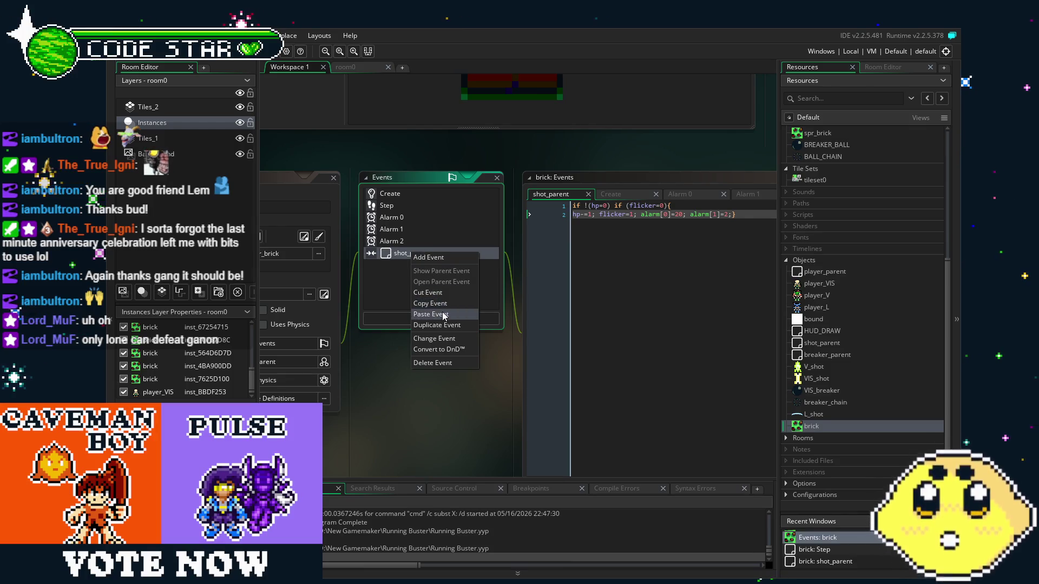
pyautogui.click(435, 338)
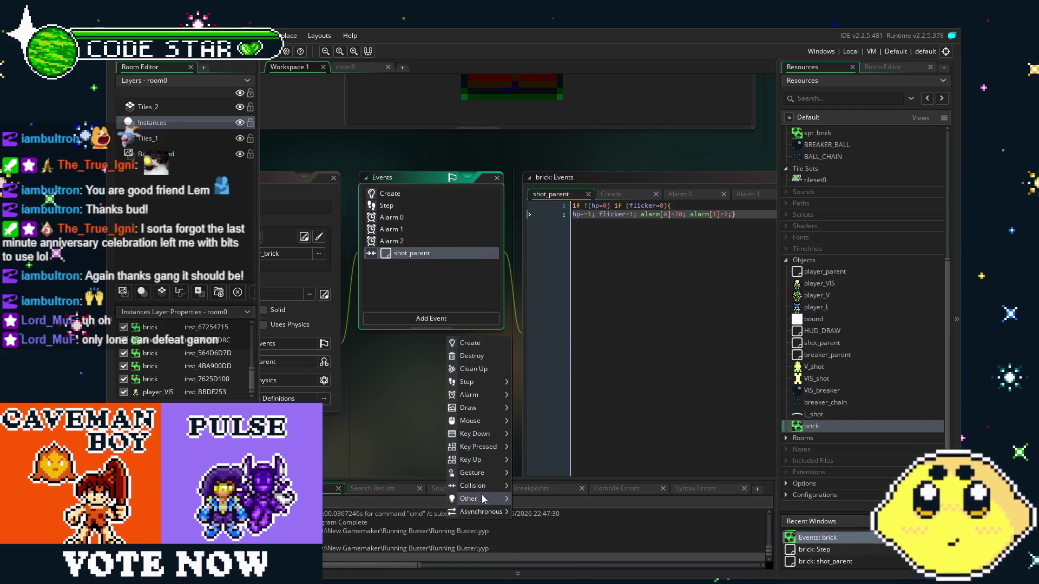
pyautogui.moveTo(479, 490)
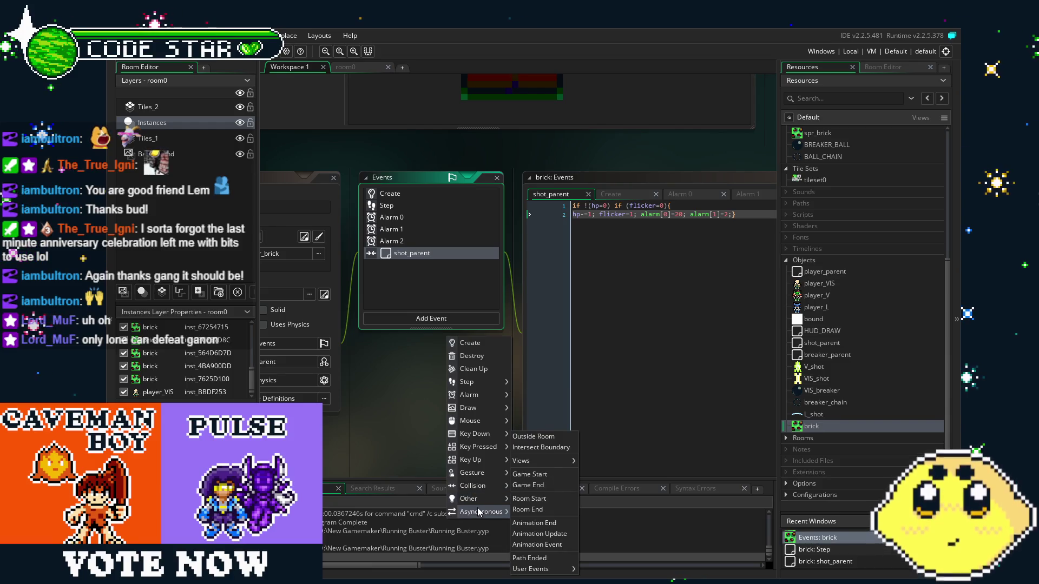
# - Close the event-type popup, leaving the shot_parent collision event as it is
pyautogui.click(433, 282)
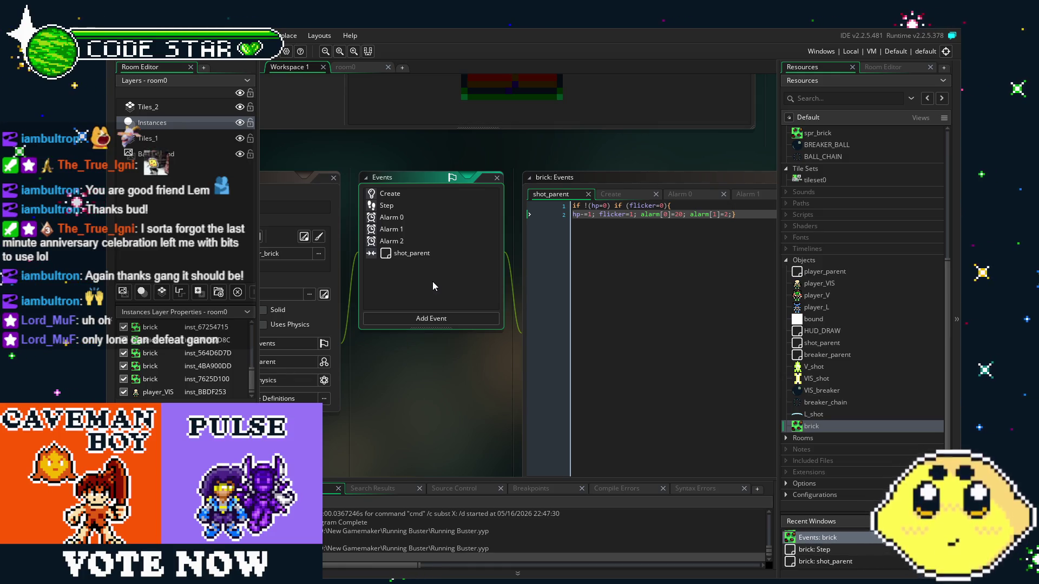
# - Duplicate the shot_parent collision event as a collision with breaker_parent
pyautogui.rightClick(414, 254)
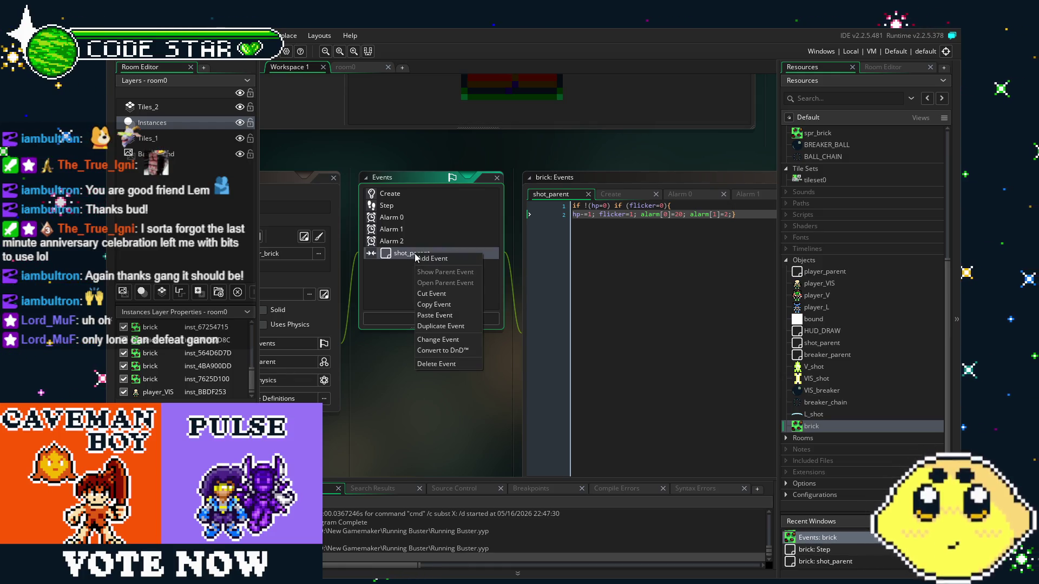
pyautogui.click(444, 328)
pyautogui.moveTo(485, 448)
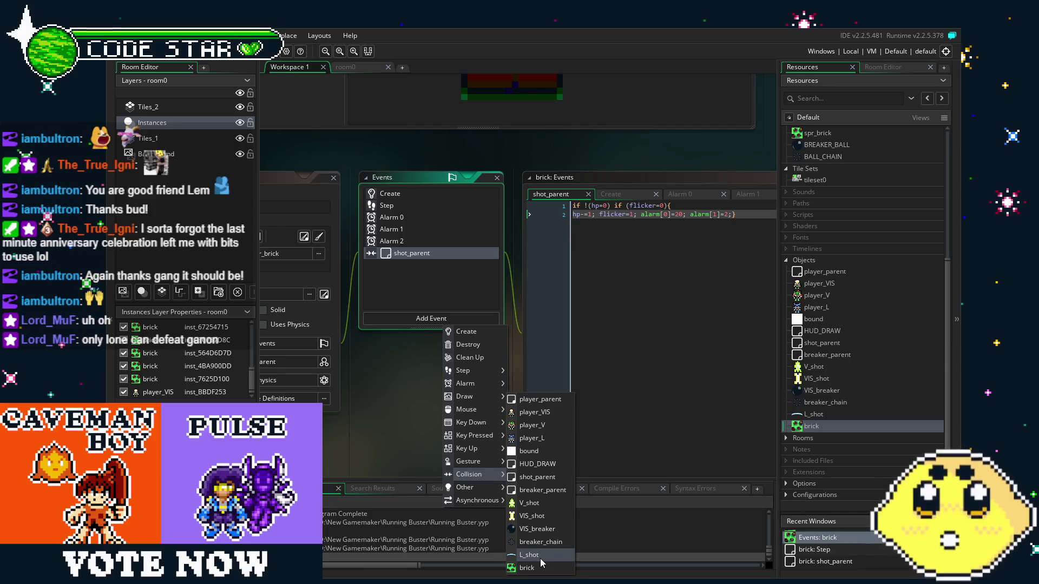
pyautogui.click(552, 491)
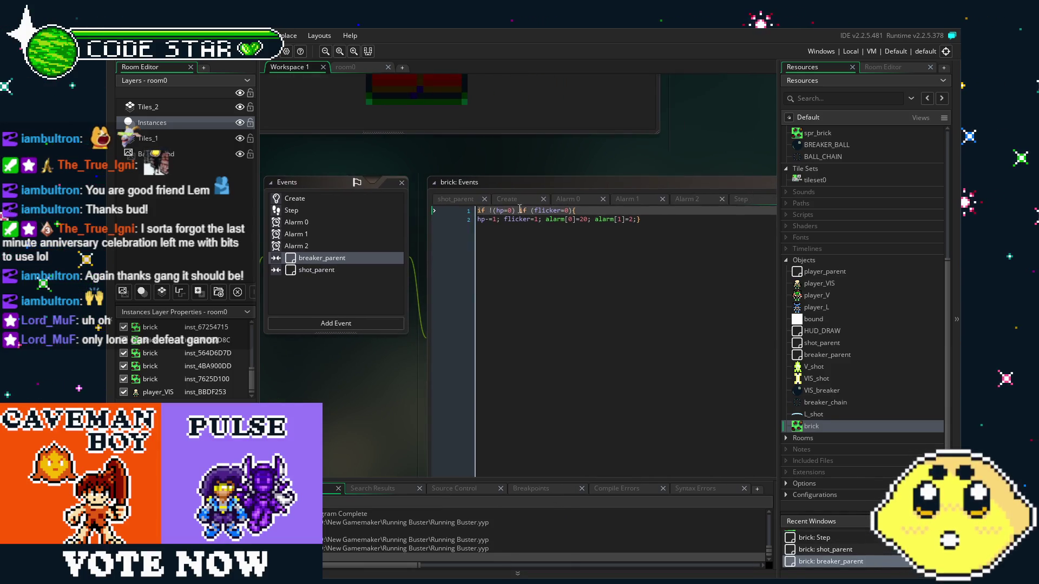
pyautogui.click(497, 219)
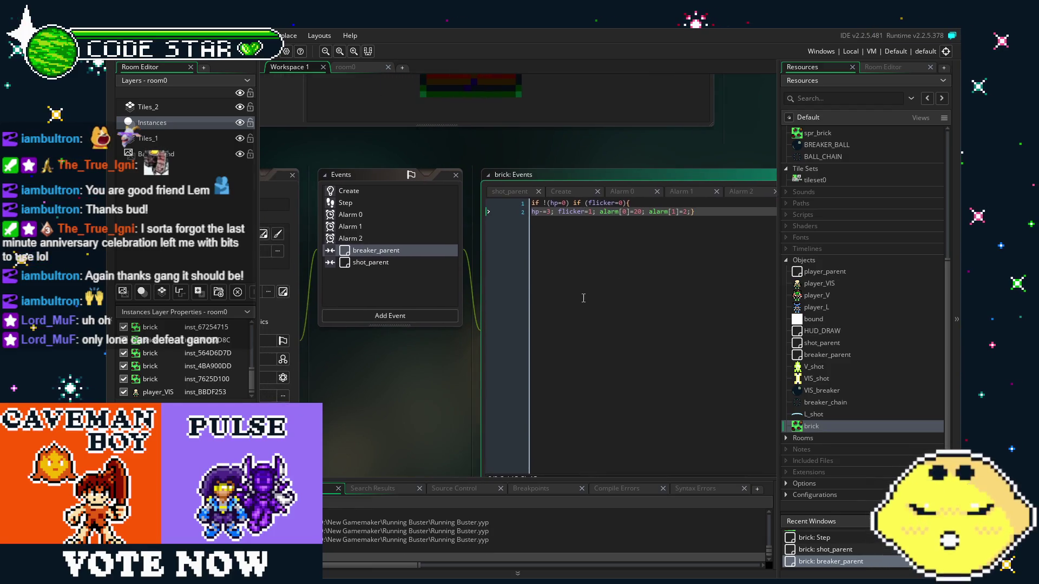
# - Compare against the shot_parent code, then build and run the game with F5
pyautogui.click(371, 261)
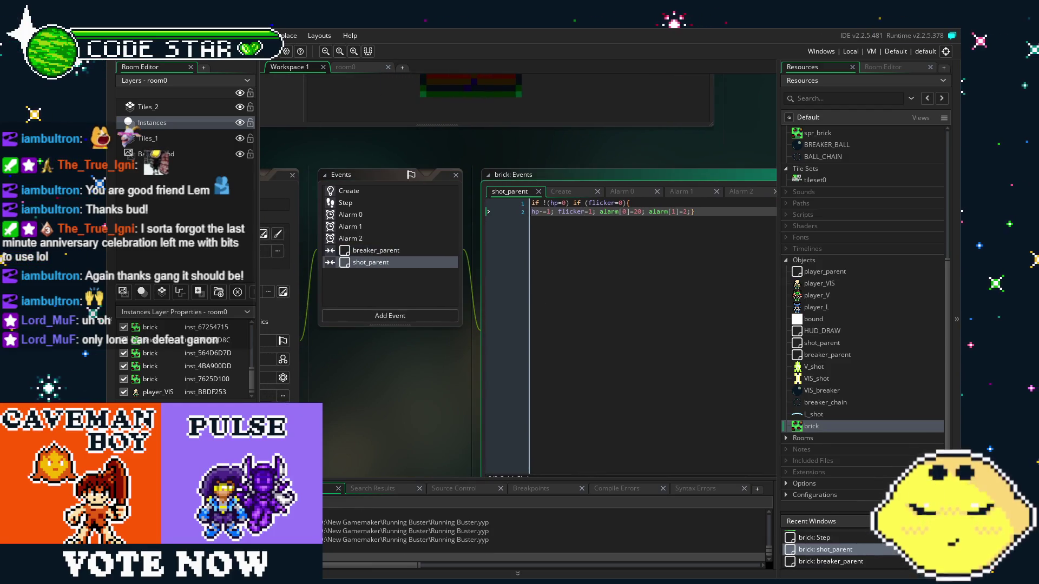
pyautogui.press('F5')
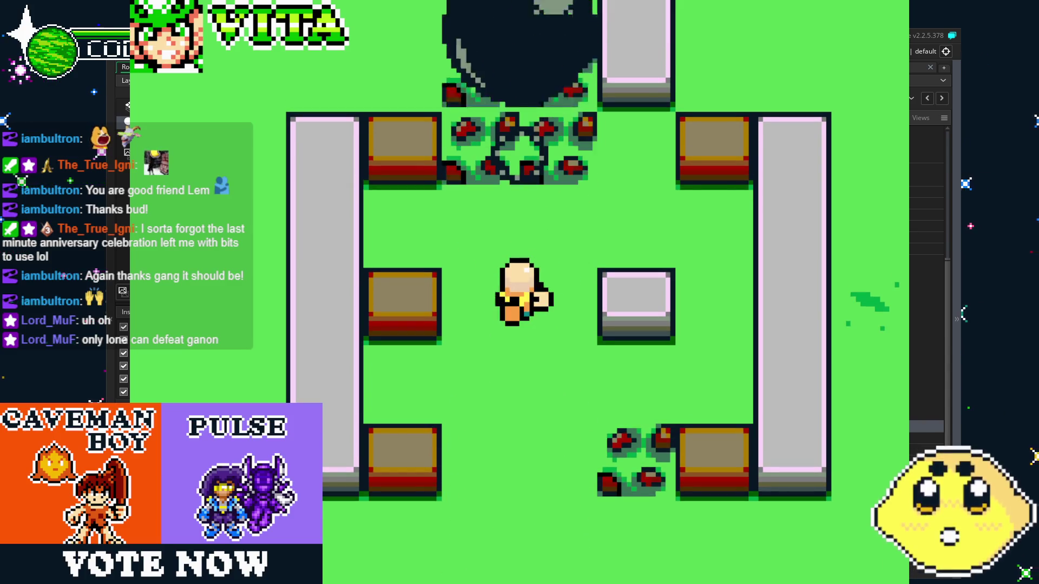
# - Walk the player among the bricks, launching a breaker ball right and a bone shot downward
pyautogui.press('Right')
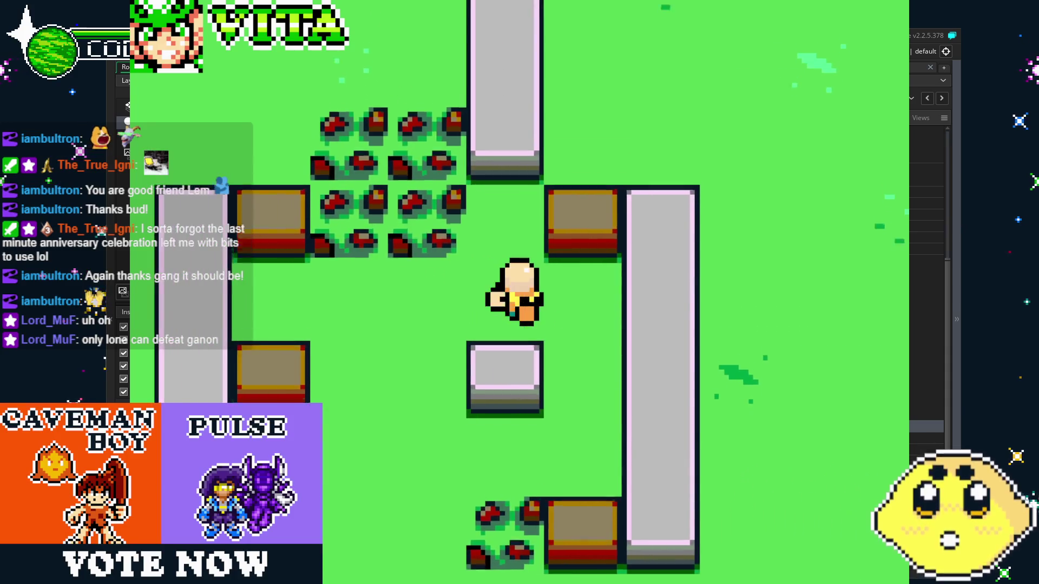
pyautogui.press('Up')
pyautogui.press('Down')
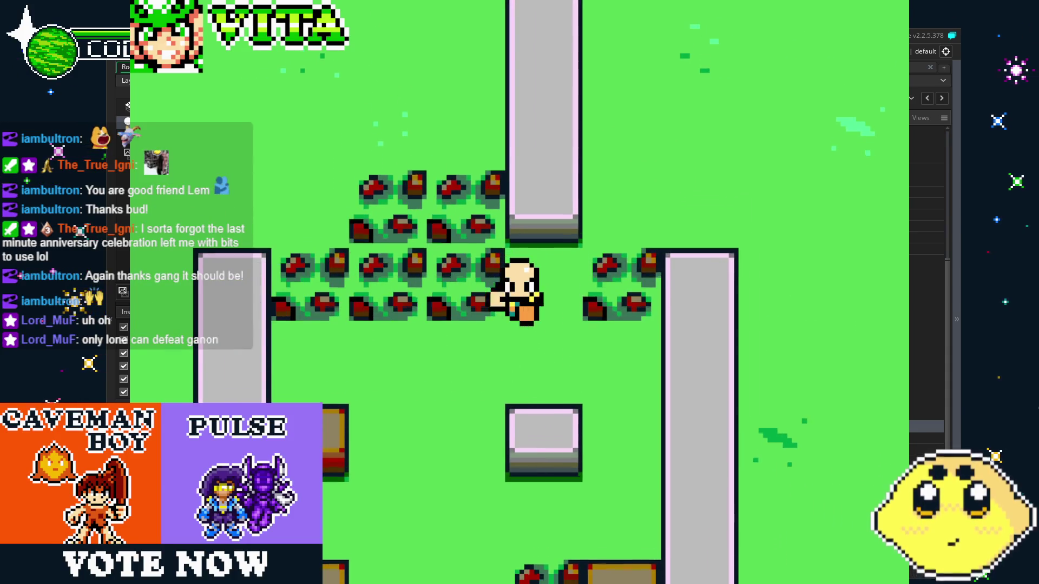
pyautogui.press('Left')
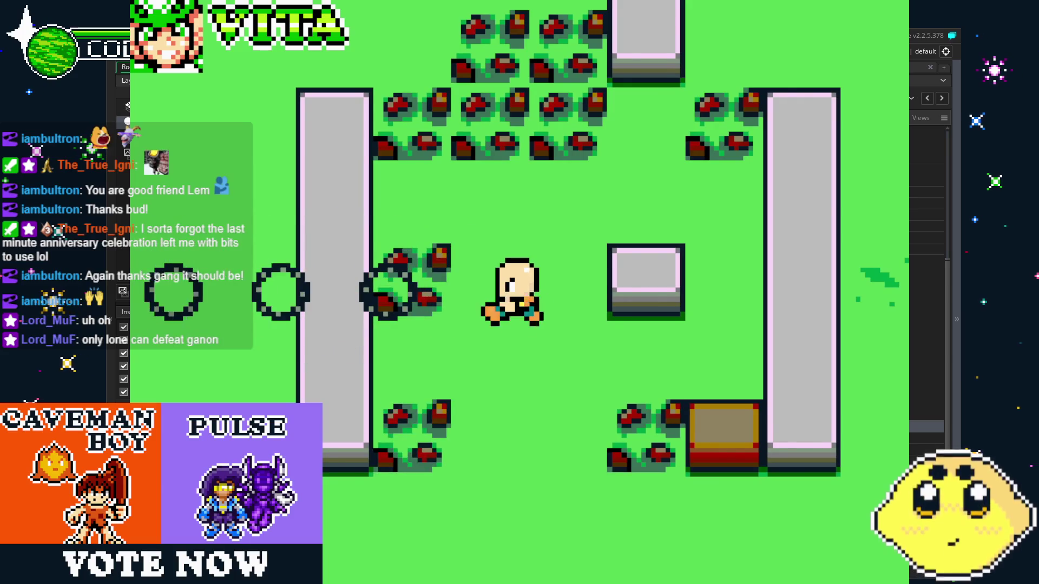
pyautogui.press('Left')
pyautogui.press('Down')
pyautogui.press('Right')
pyautogui.press('Right')
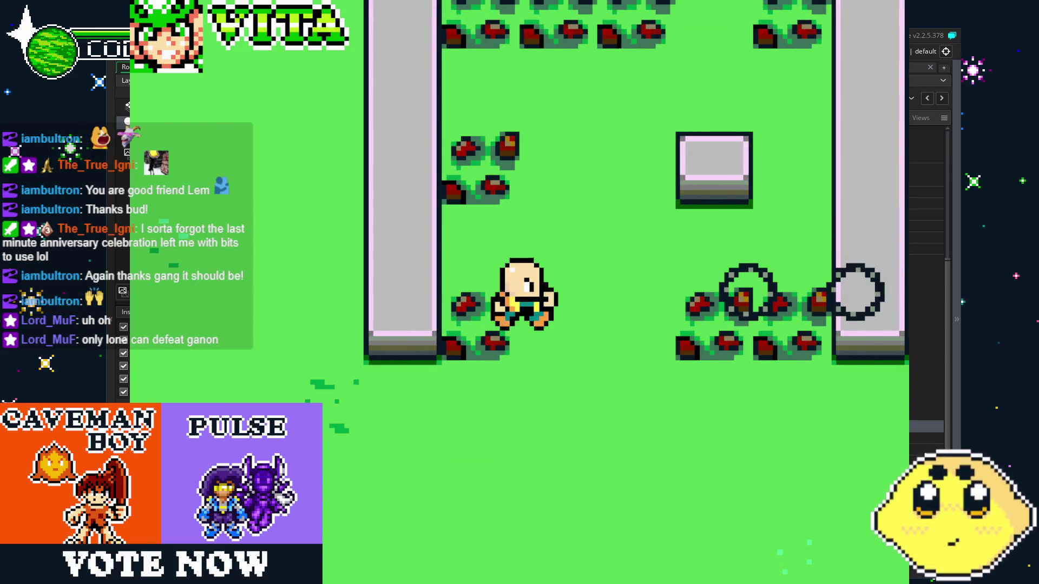
pyautogui.press('Up')
pyautogui.press('Up')
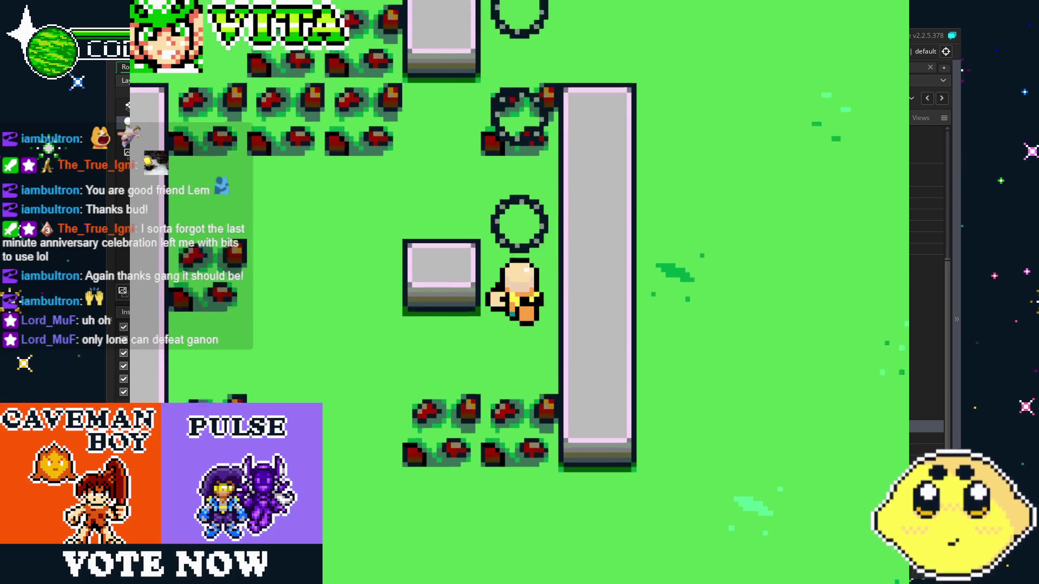
pyautogui.press('Down')
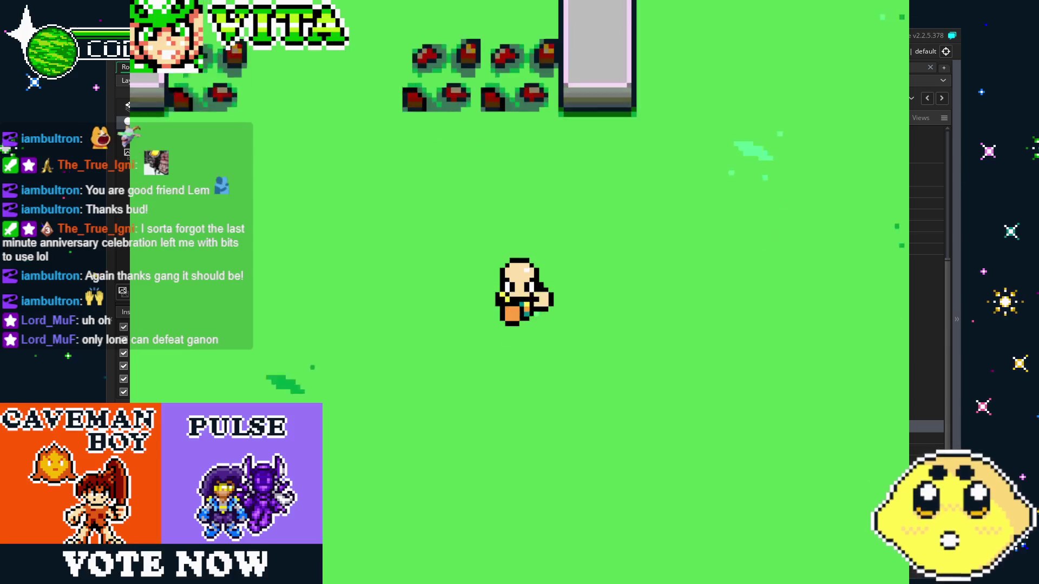
pyautogui.press('Up')
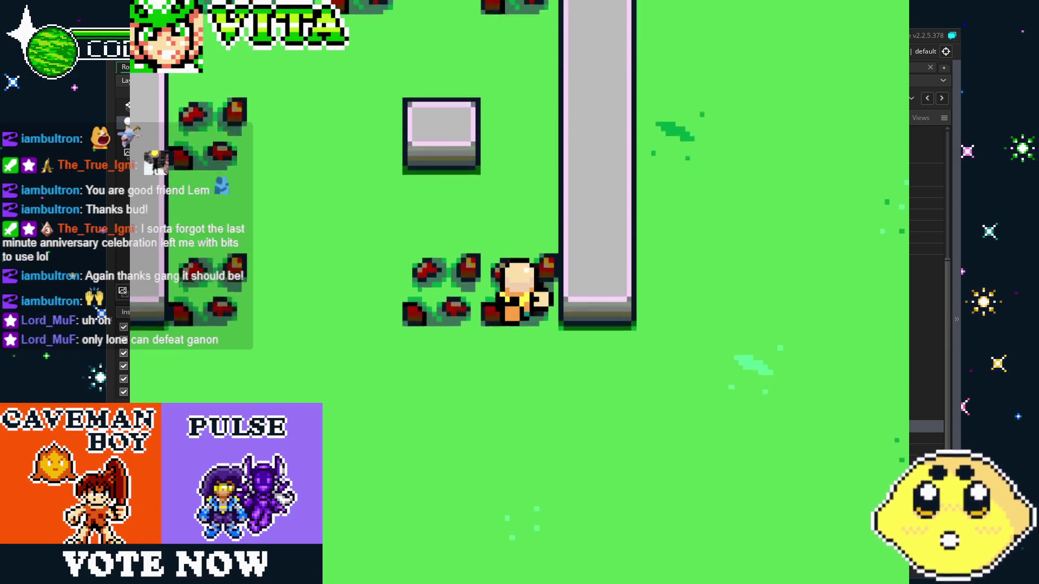
pyautogui.press('Left')
pyautogui.press('Left')
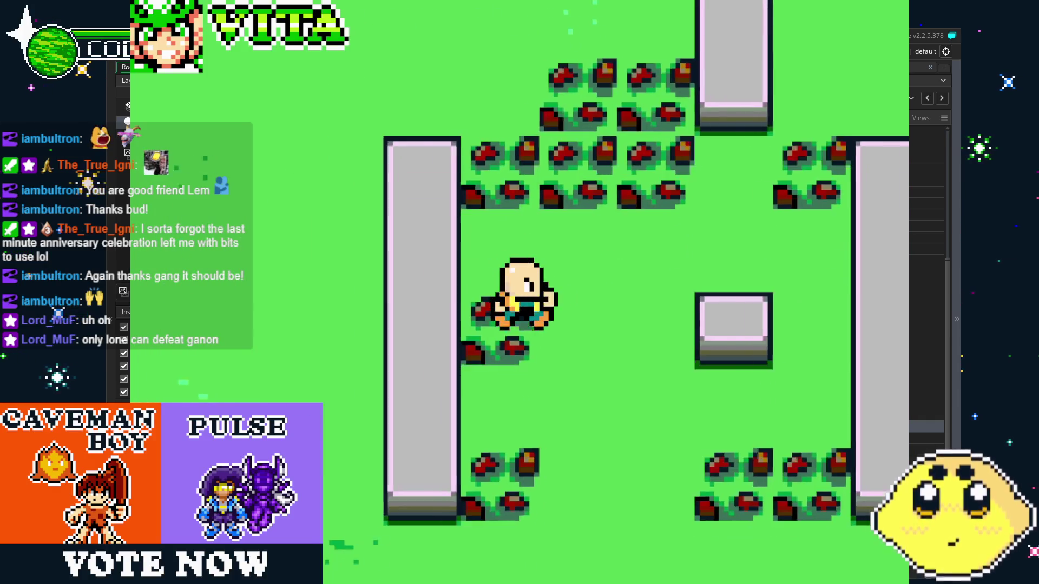
pyautogui.press('Down')
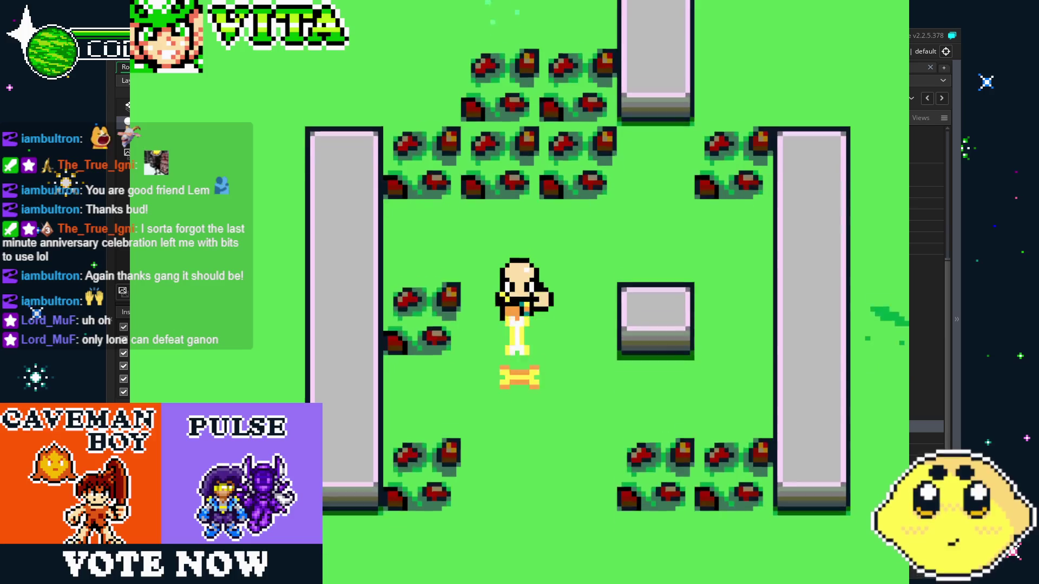